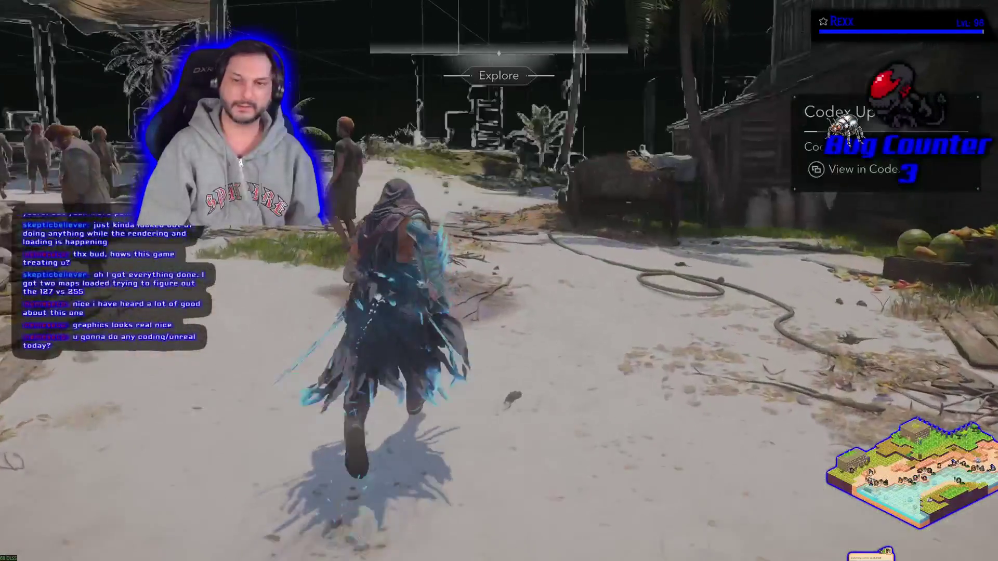
# Step: Run the hooded character past the church and sandbags, climb onto the platform, and attack the soldier
pyautogui.press('w')
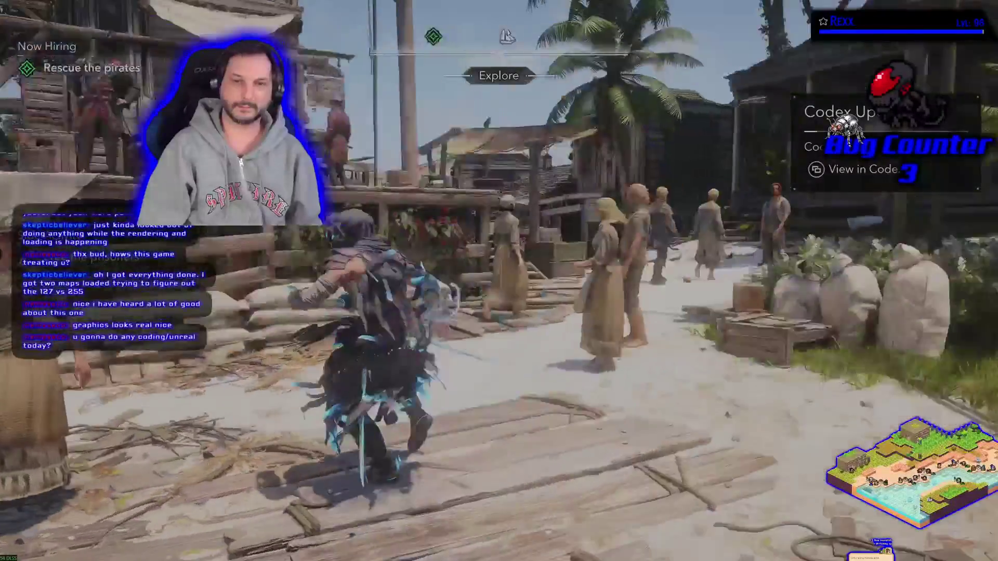
pyautogui.press('a')
pyautogui.press('w')
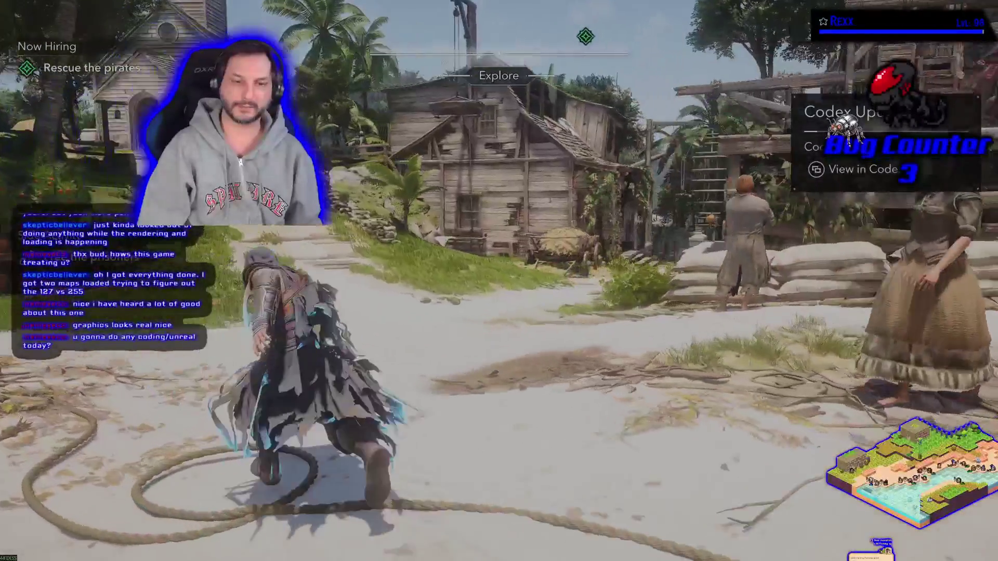
pyautogui.press('w')
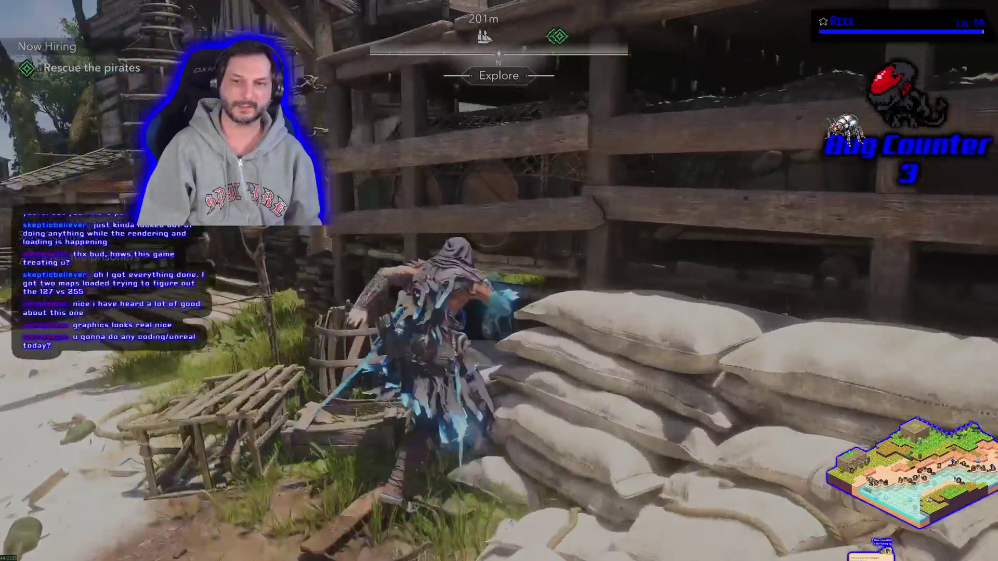
pyautogui.press('w')
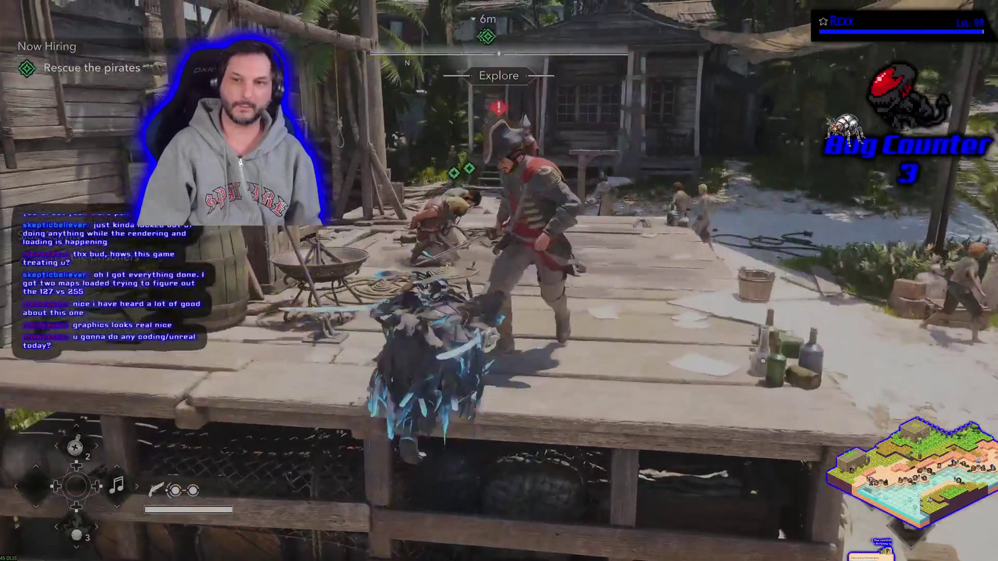
pyautogui.press('w')
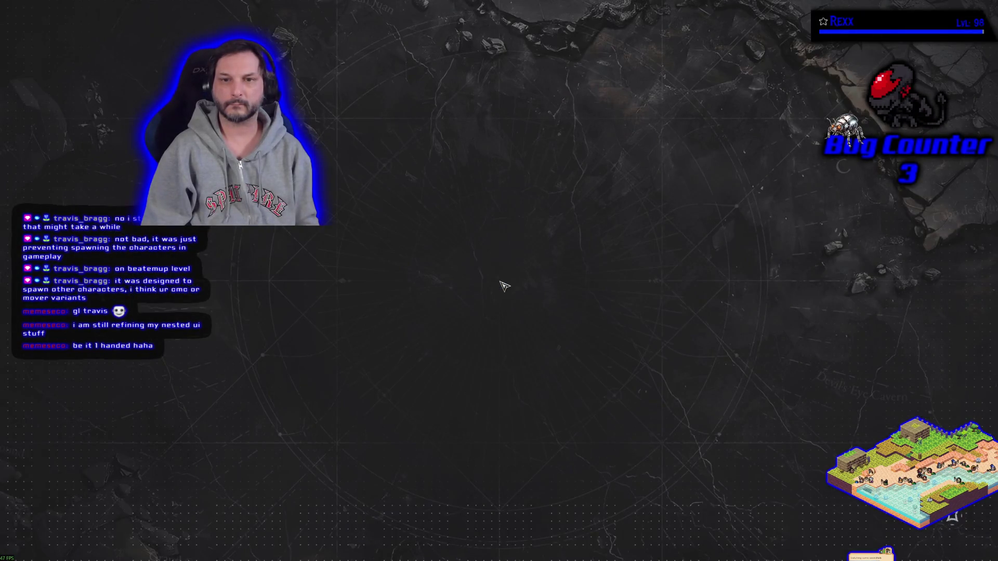
# Step: Overwrite Manual Save 1 from the pause menu, then leave the game for Steam
pyautogui.press('Escape')
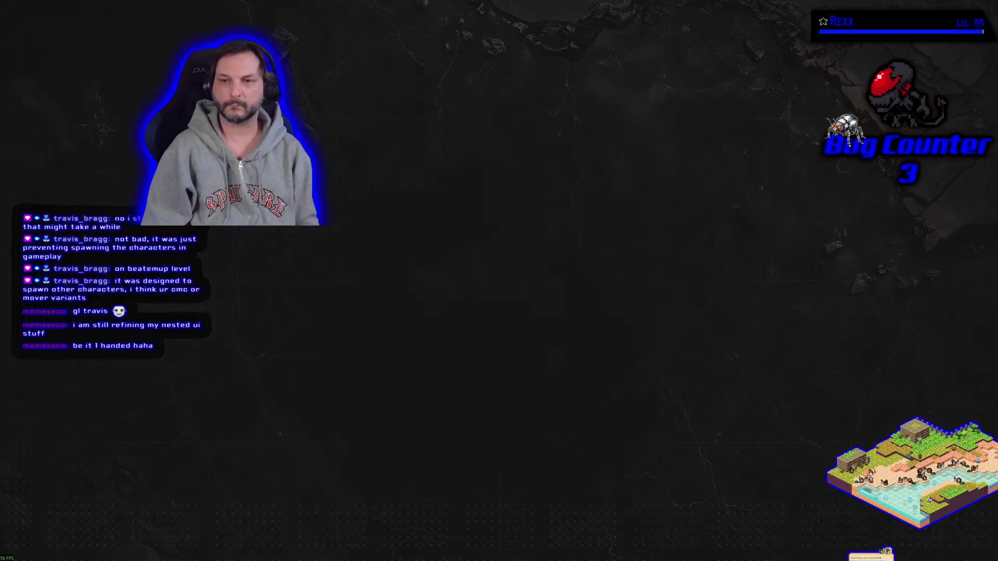
pyautogui.press('Escape')
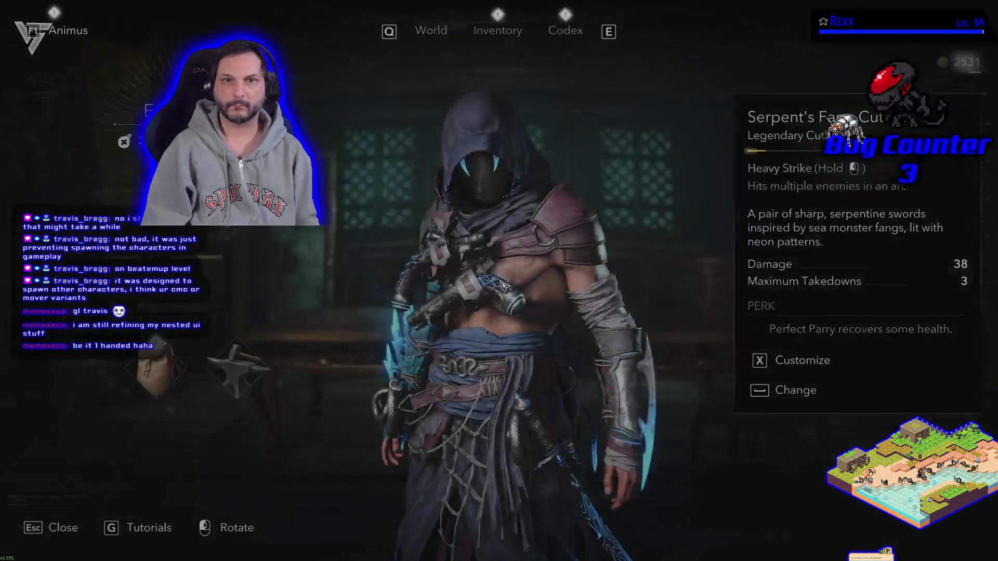
pyautogui.press('Escape')
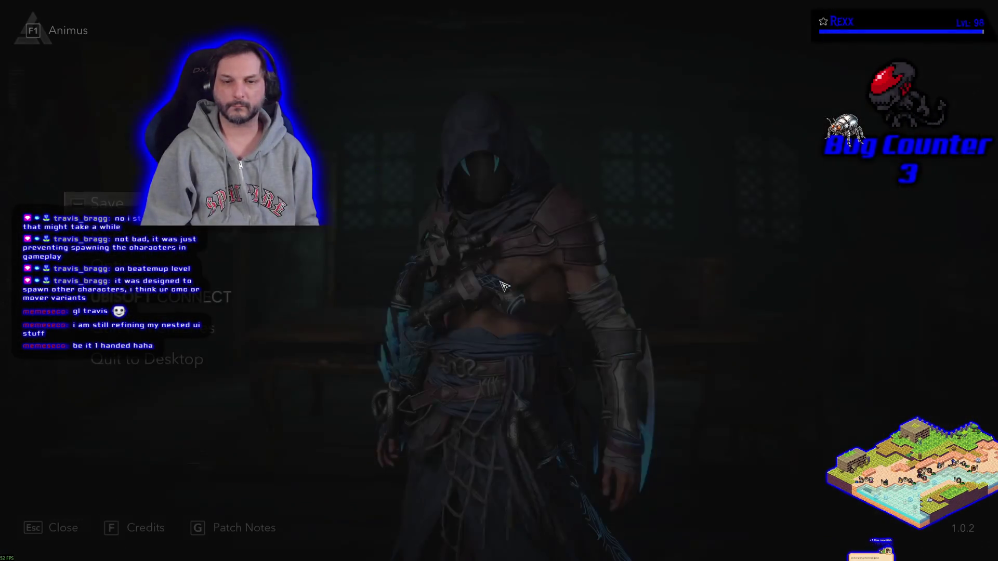
pyautogui.press('Return')
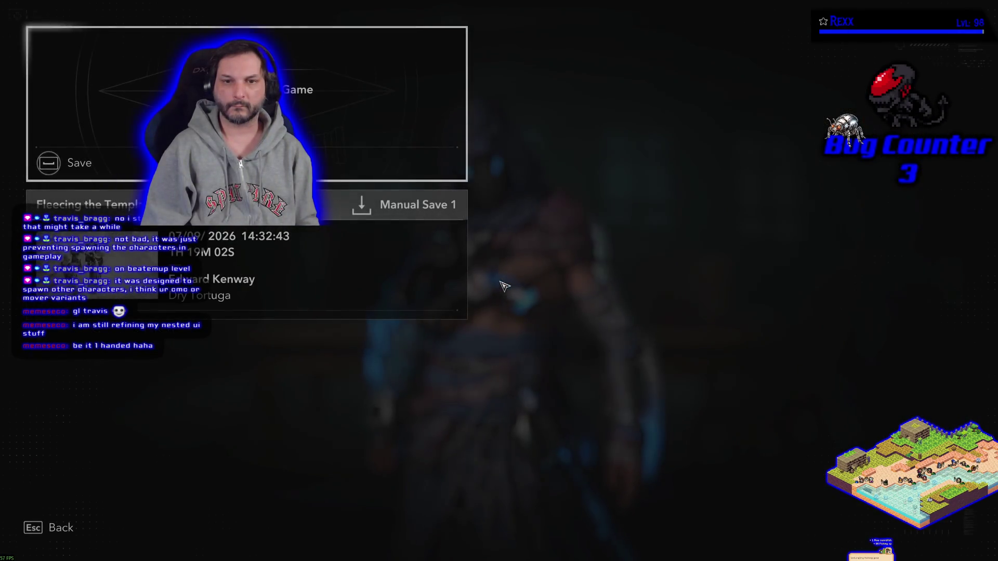
pyautogui.press('space')
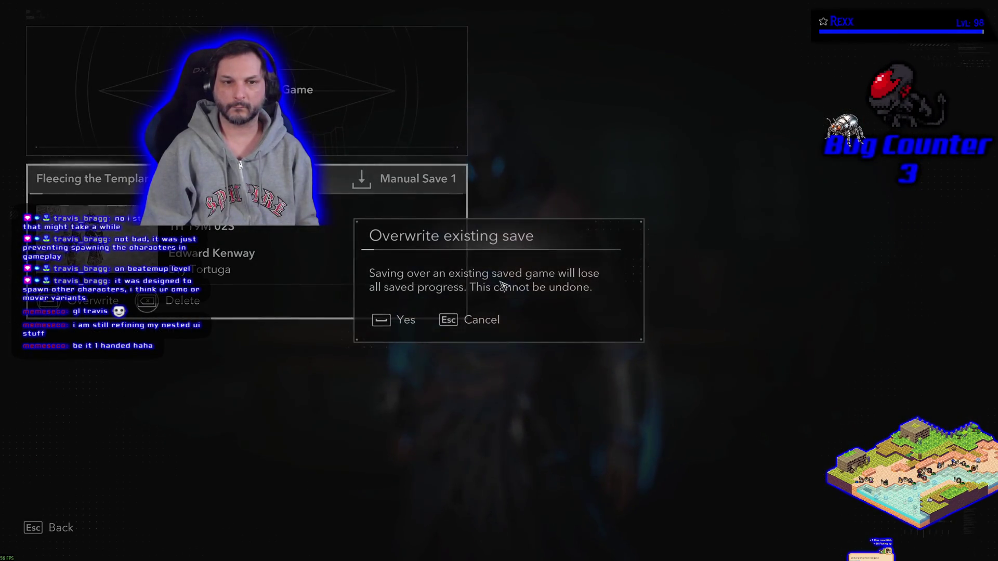
pyautogui.press('space')
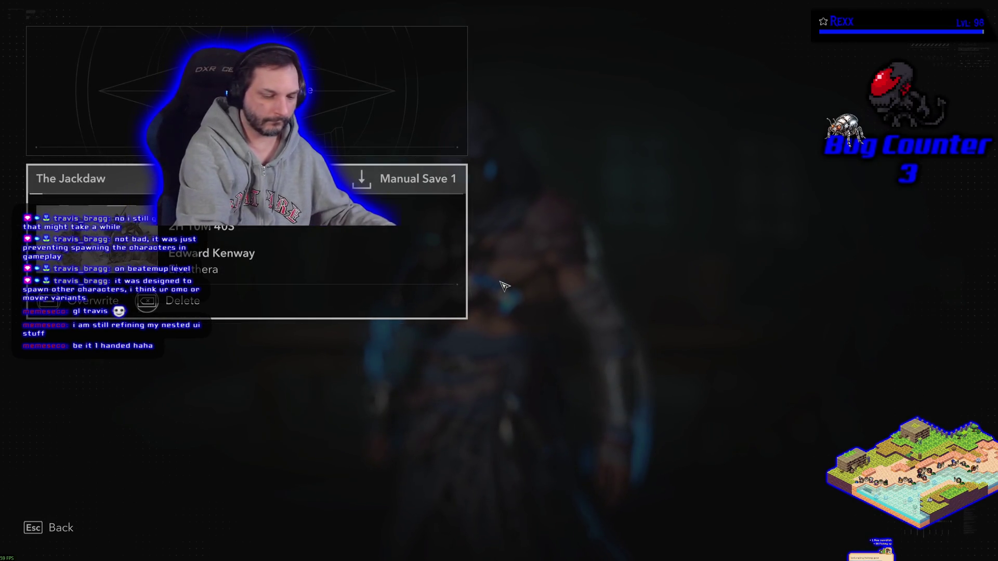
pyautogui.hotkey('alt', 'Tab')
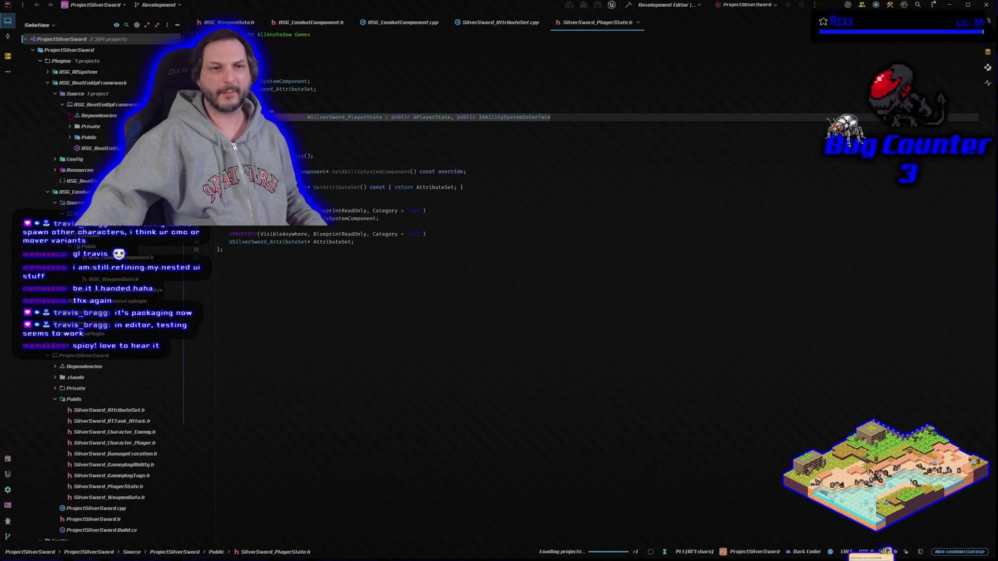
# Step: Open RSG_BeatEmUpFloor.h from the Public folder and jump to its matching .cpp
pyautogui.click(70, 138)
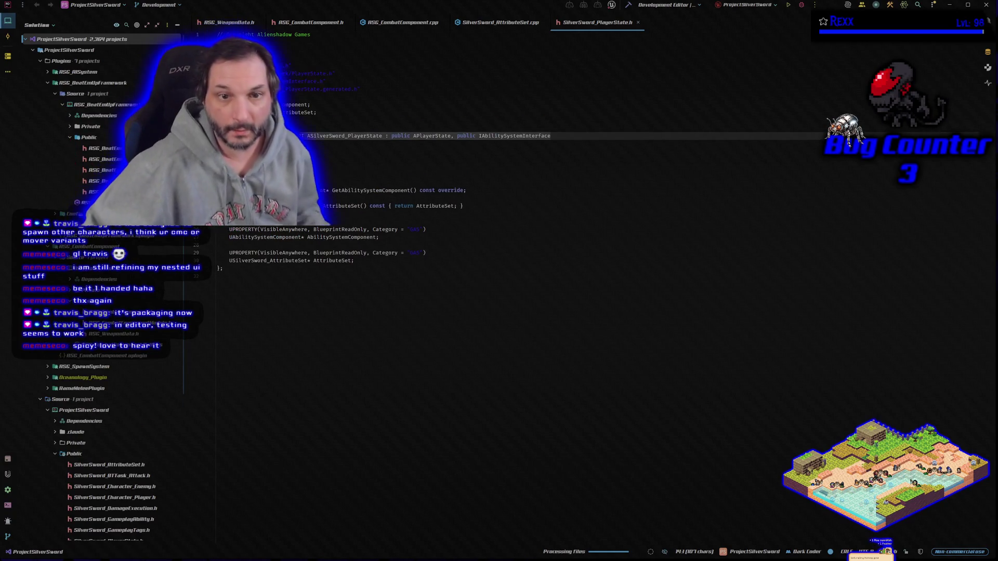
pyautogui.doubleClick(102, 181)
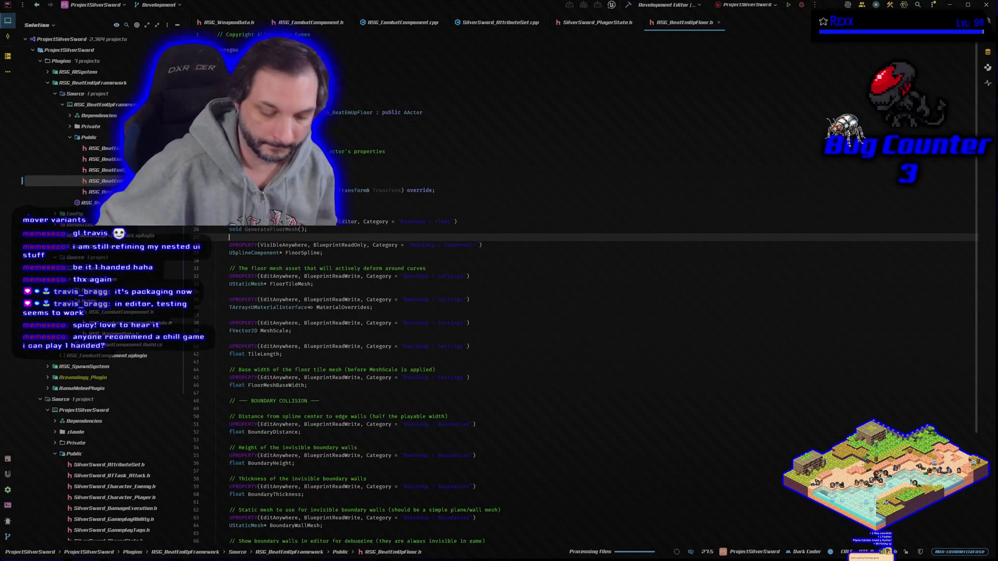
pyautogui.hotkey('alt', 'o')
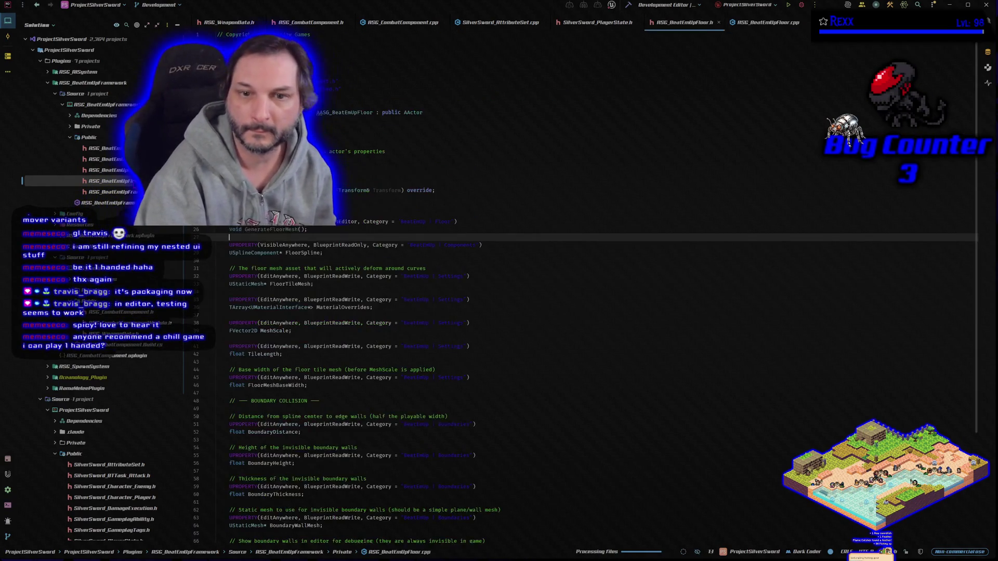
pyautogui.hotkey('alt', 'o')
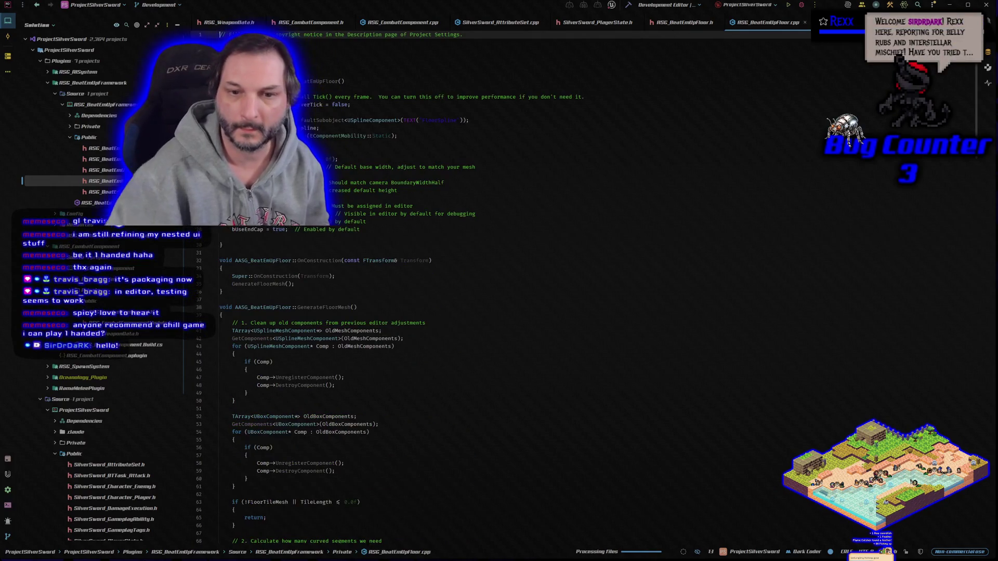
# Step: Scroll through the RSG_BeatEmUpFloor header, then return to the .cpp implementation tab
pyautogui.click(698, 23)
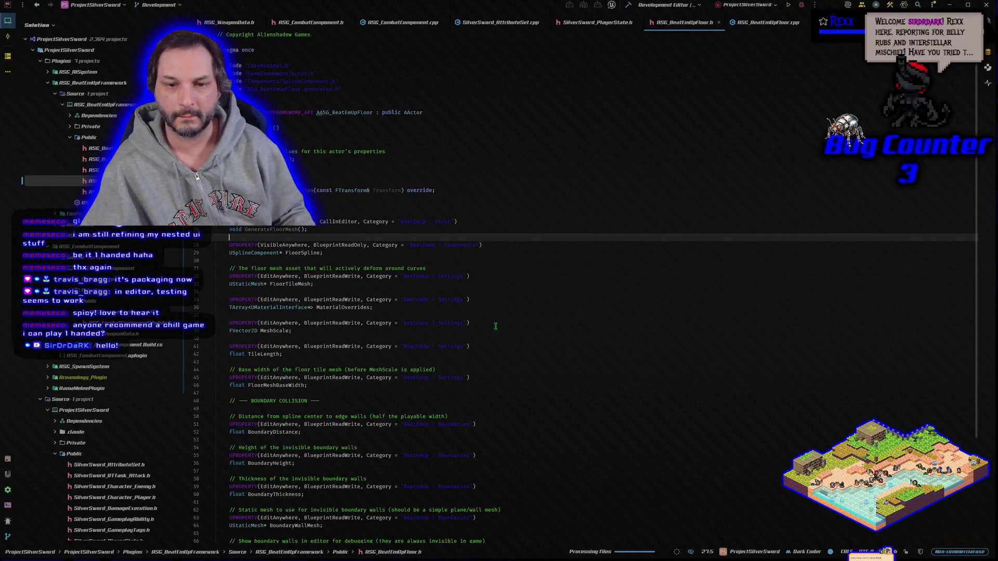
pyautogui.scroll(-5, 495, 326)
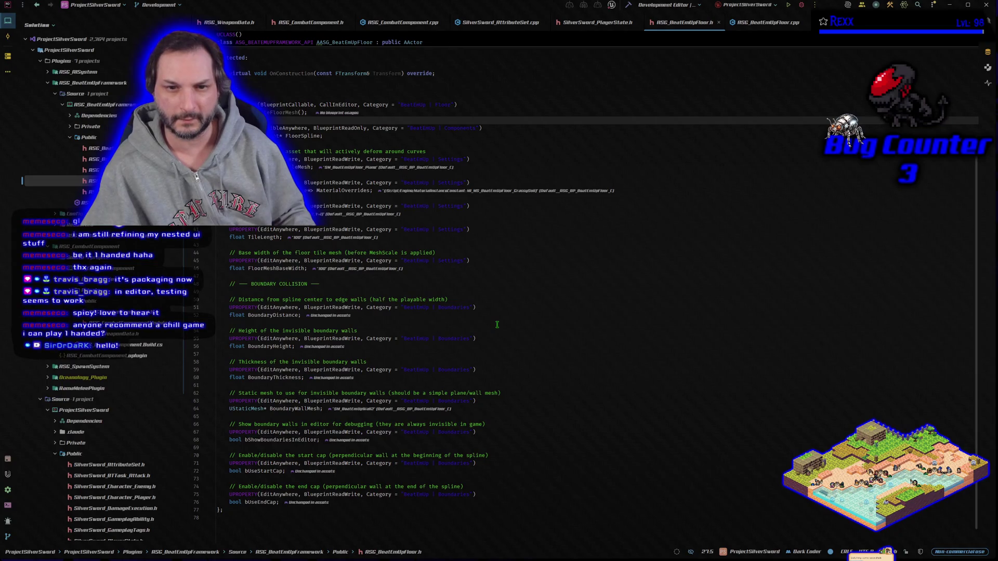
pyautogui.scroll(-1, 497, 325)
pyautogui.scroll(6, 496, 325)
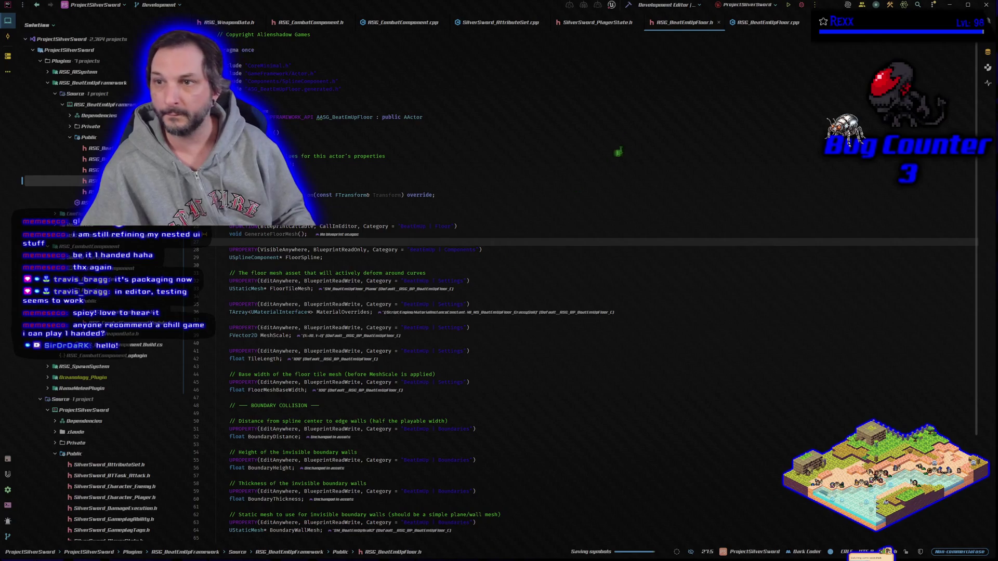
pyautogui.click(767, 22)
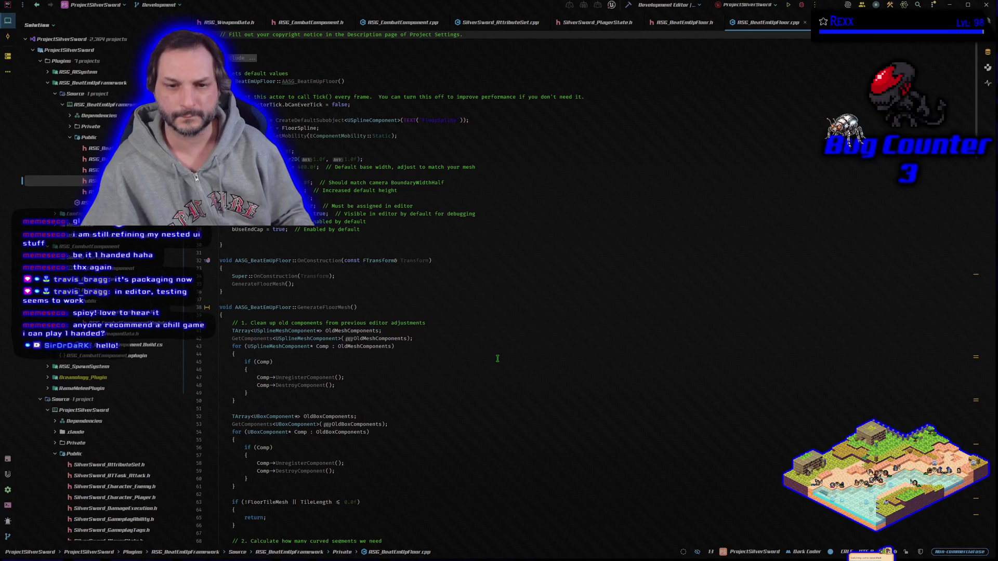
# Step: Read through the floor mesh's wall and end-cap code in RSG_BeatEmUpFloor.cpp
pyautogui.scroll(-7, 497, 359)
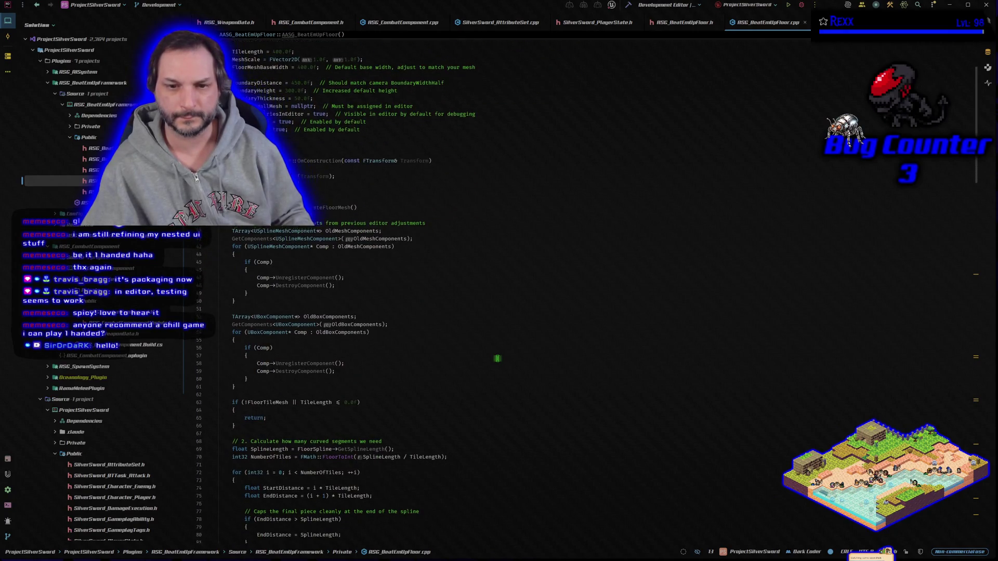
pyautogui.scroll(-8, 497, 359)
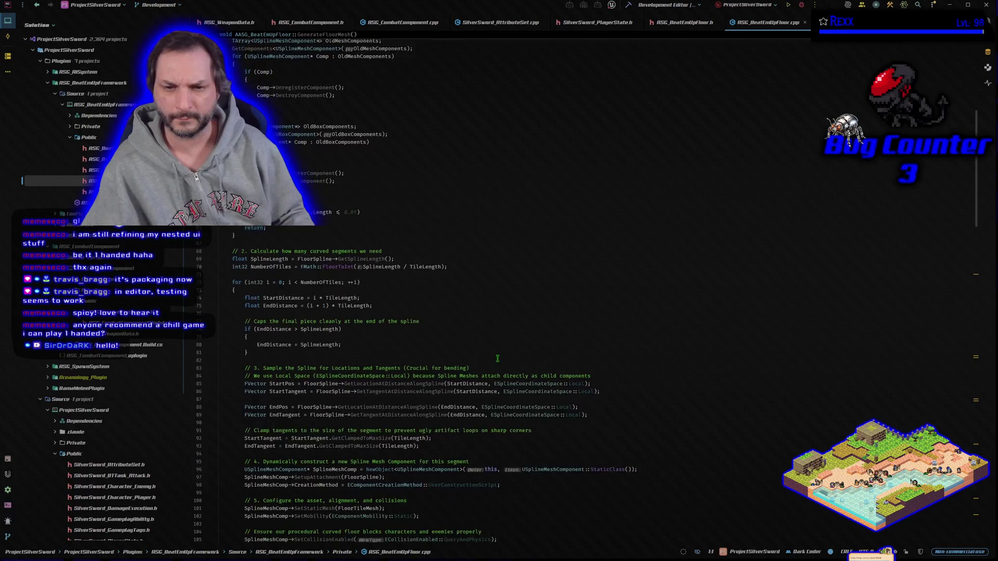
pyautogui.scroll(-7, 498, 358)
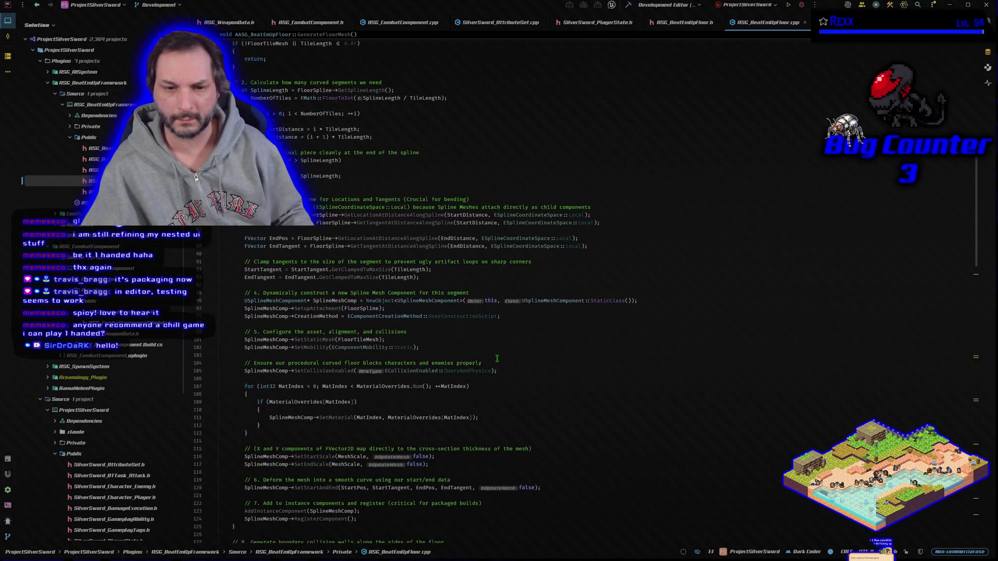
pyautogui.scroll(-5, 497, 359)
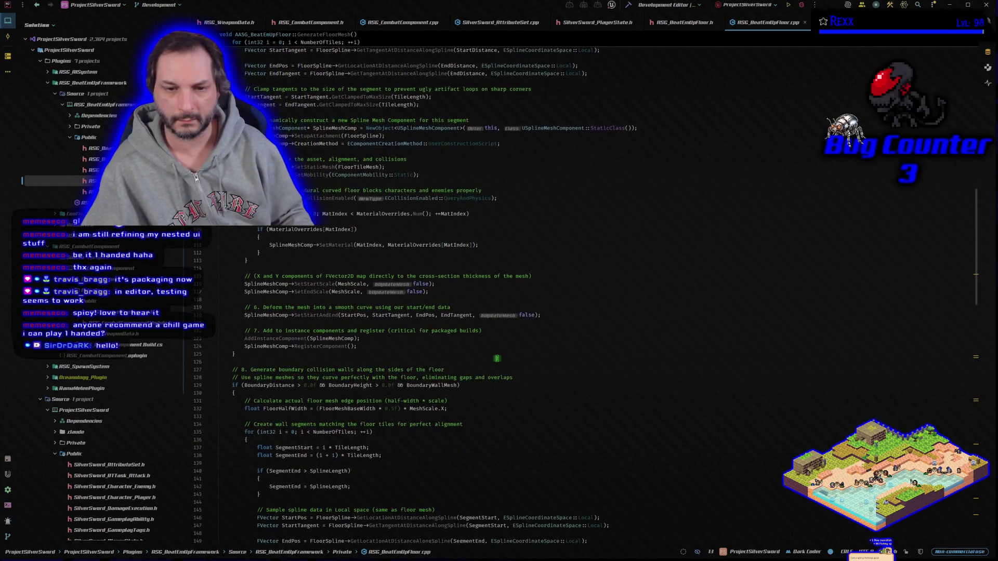
pyautogui.scroll(-9, 497, 358)
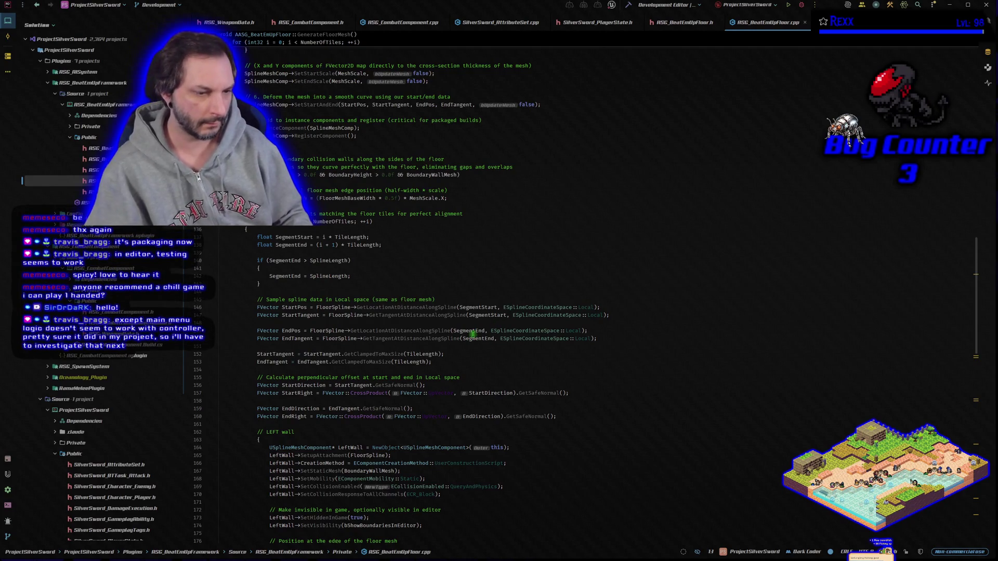
pyautogui.moveTo(472, 333)
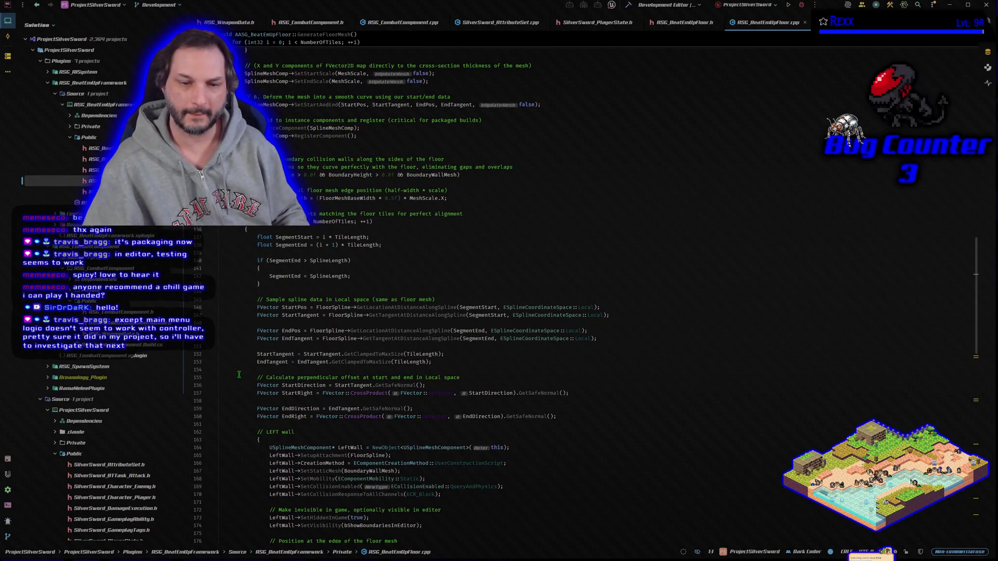
pyautogui.scroll(-5, 239, 374)
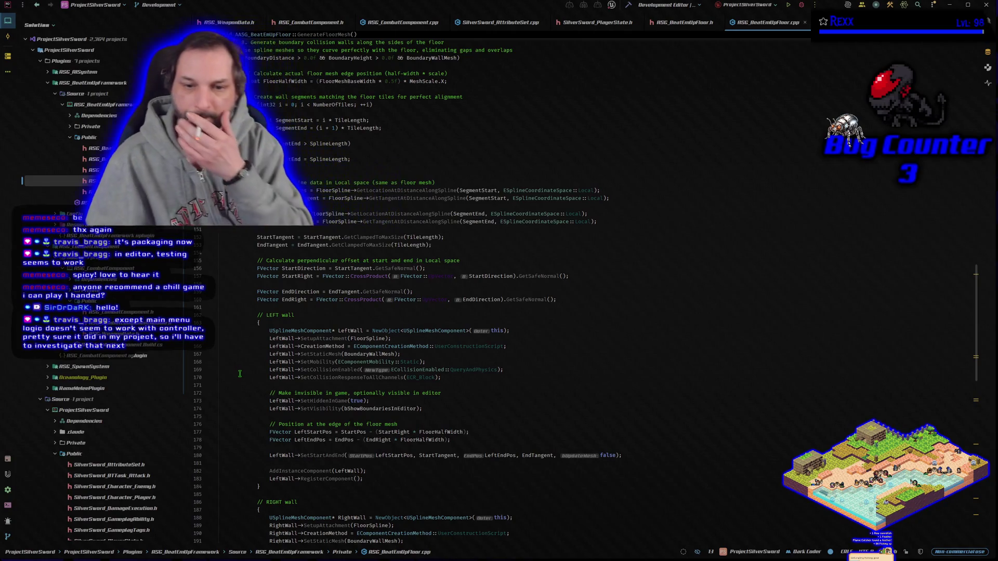
pyautogui.scroll(-2, 239, 374)
pyautogui.scroll(-1, 239, 373)
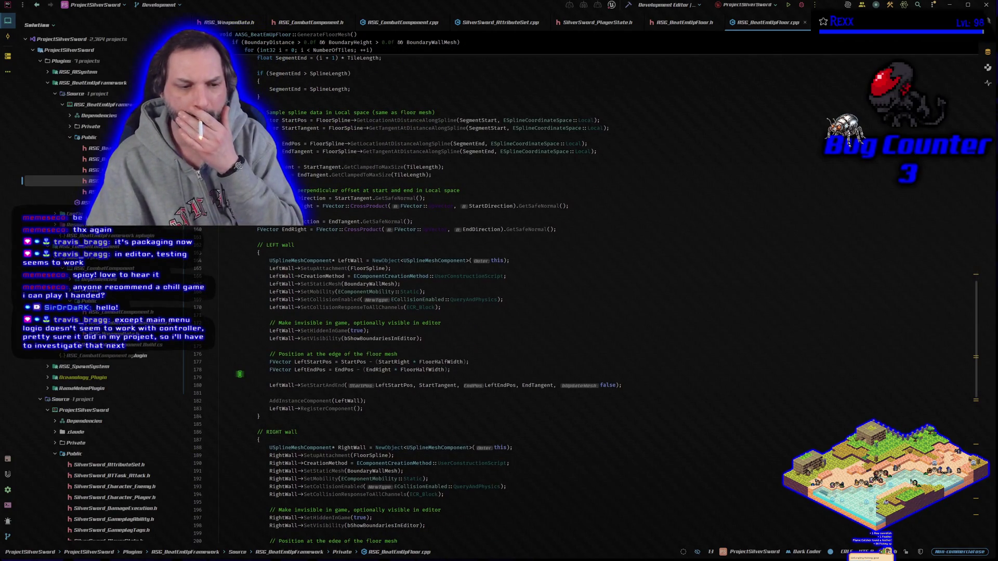
pyautogui.scroll(-4, 240, 374)
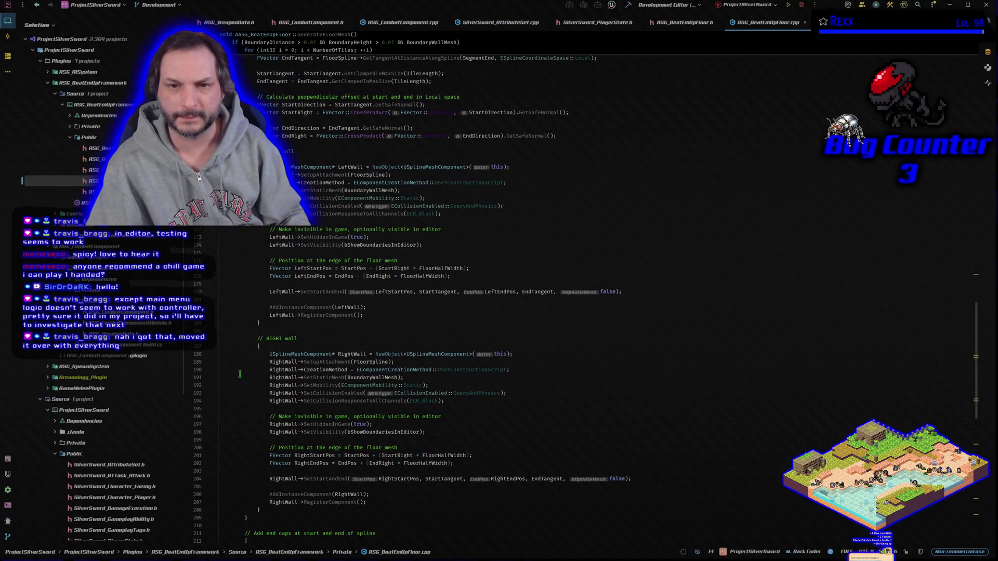
pyautogui.scroll(2, 240, 374)
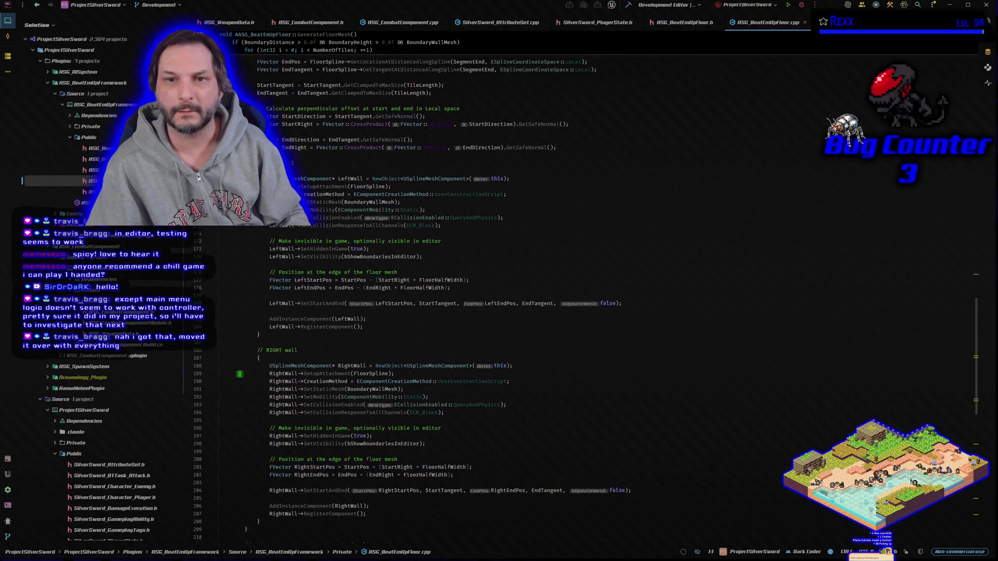
pyautogui.scroll(-13, 240, 374)
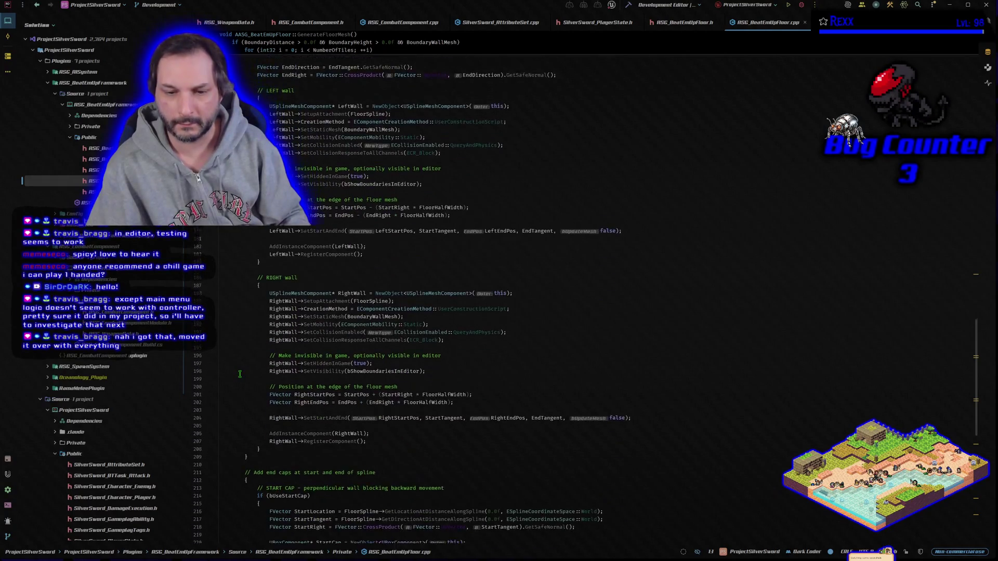
pyautogui.scroll(-10, 239, 374)
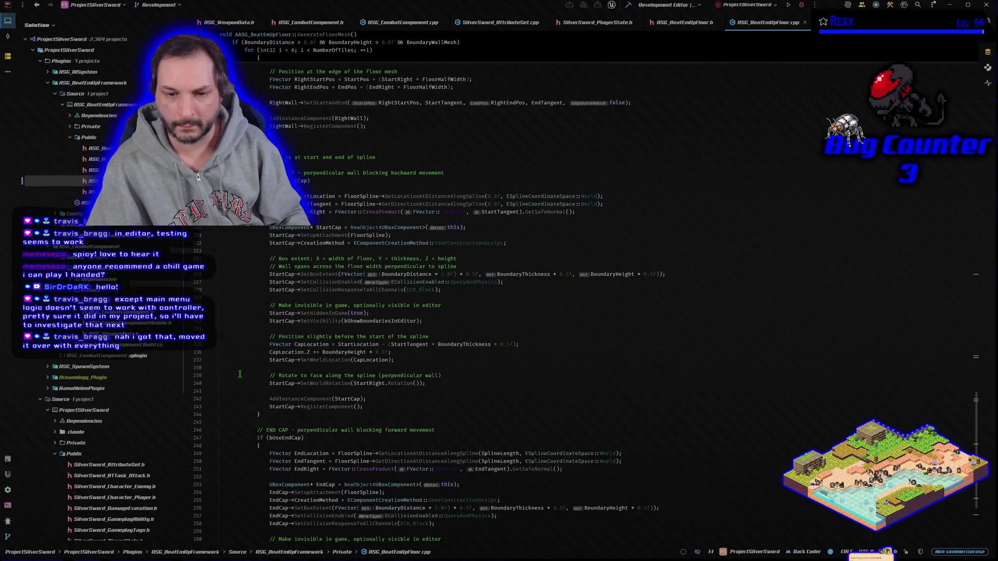
pyautogui.scroll(-1, 239, 374)
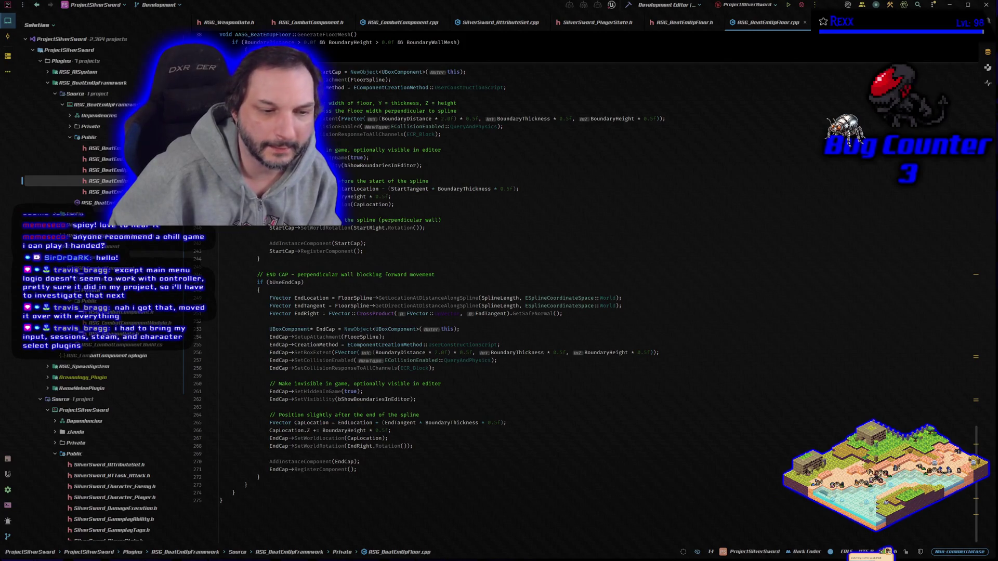
# Step: Search the file for 'Getter', clear the search, and open the camera rig header
pyautogui.click(245, 368)
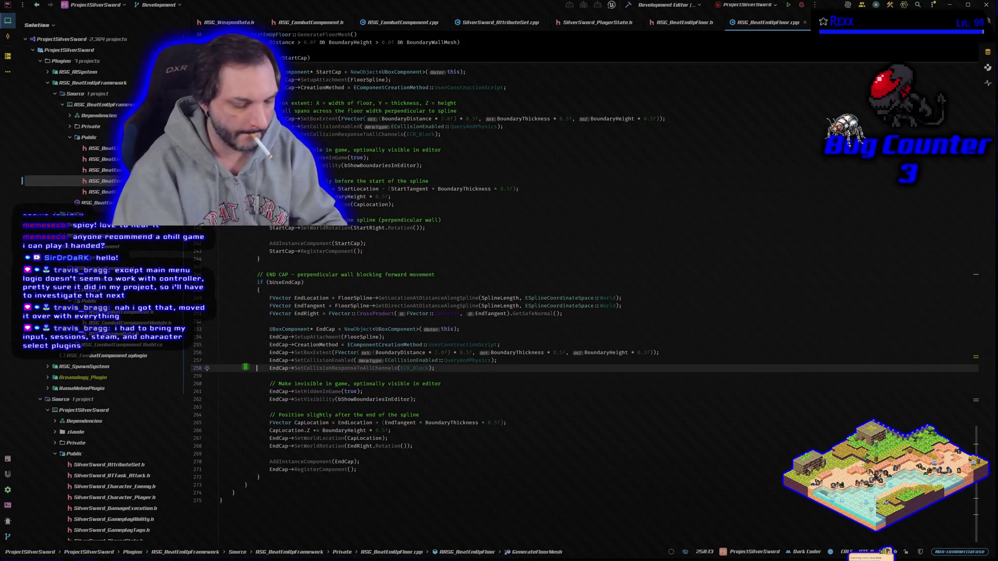
pyautogui.hotkey('ctrl', 'f')
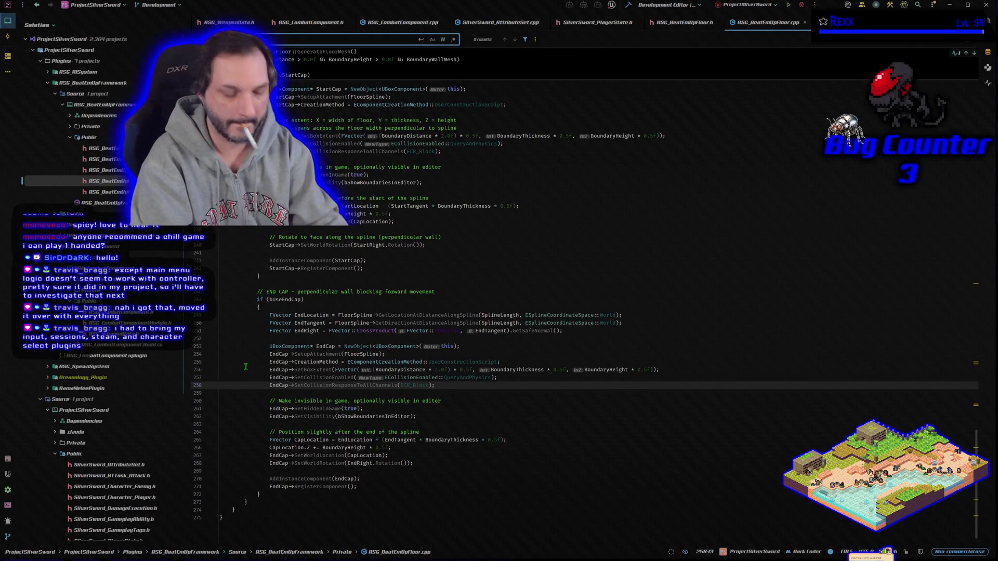
pyautogui.write('Get')
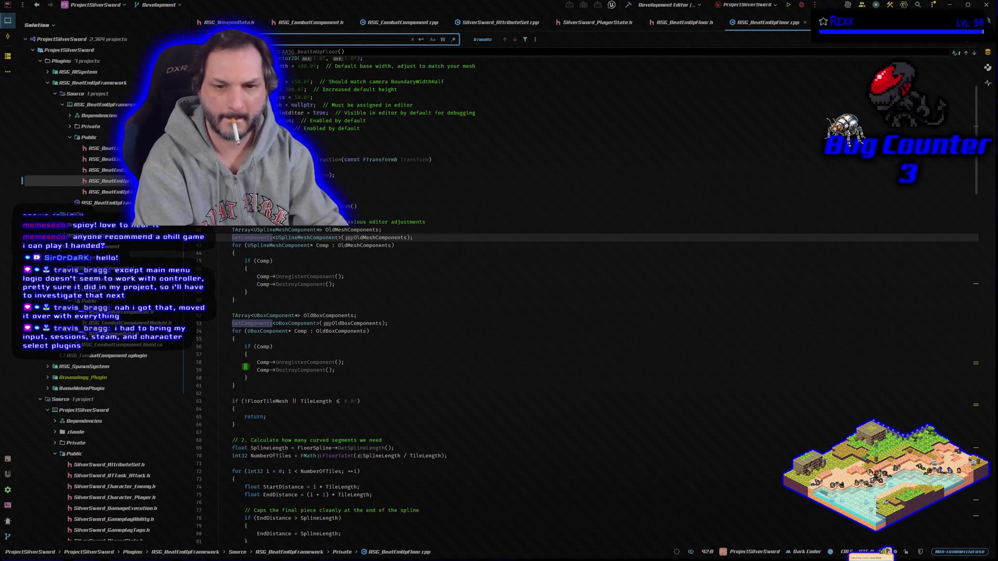
pyautogui.write('ter')
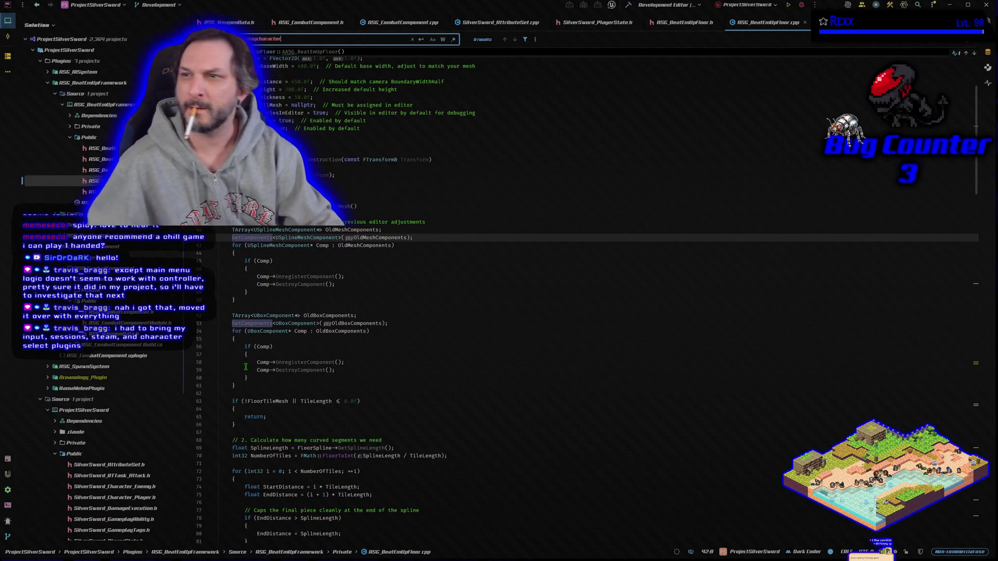
pyautogui.press('BackSpace')
pyautogui.press('BackSpace')
pyautogui.press('BackSpace')
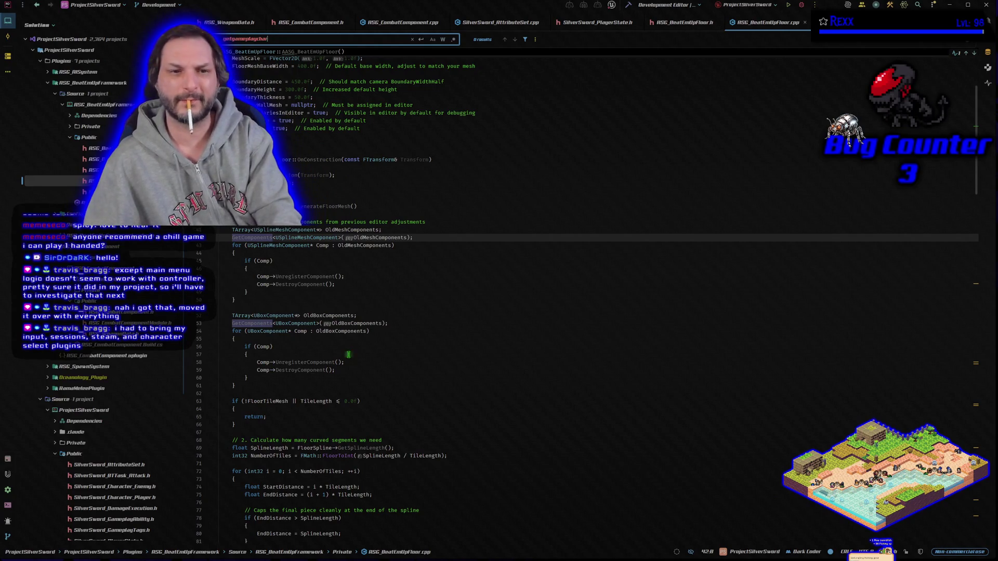
pyautogui.press('BackSpace')
pyautogui.press('BackSpace')
pyautogui.press('BackSpace')
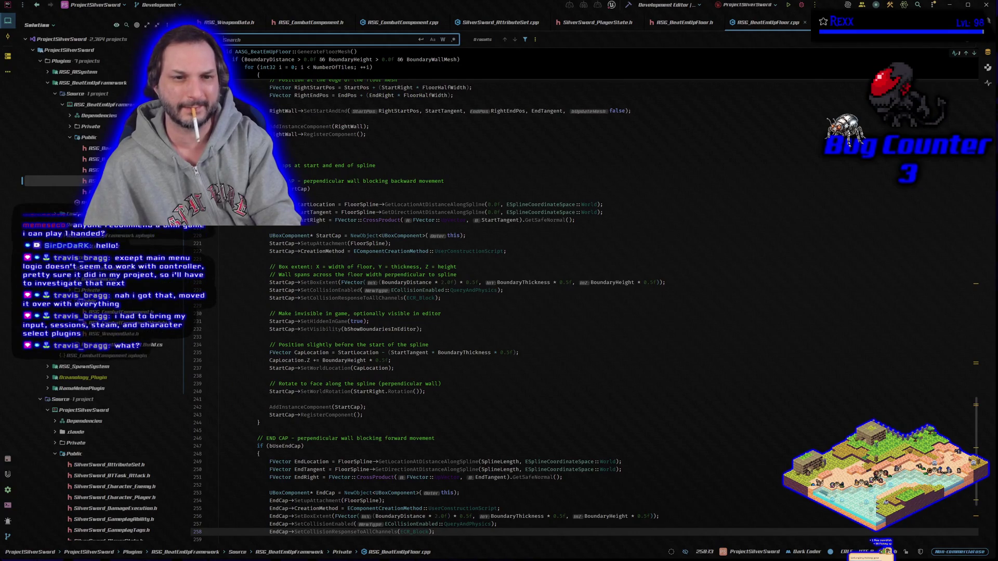
pyautogui.click(52, 170)
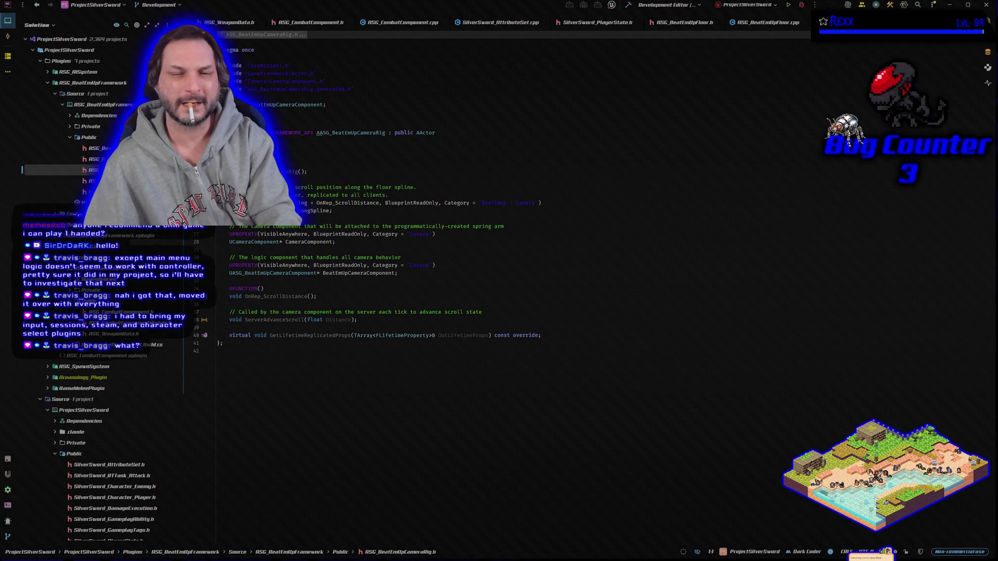
# Step: Check the camera rig .cpp, then open and skim ASG_BeatEmUpArenaLockTrigger.h
pyautogui.hotkey('alt', 'o')
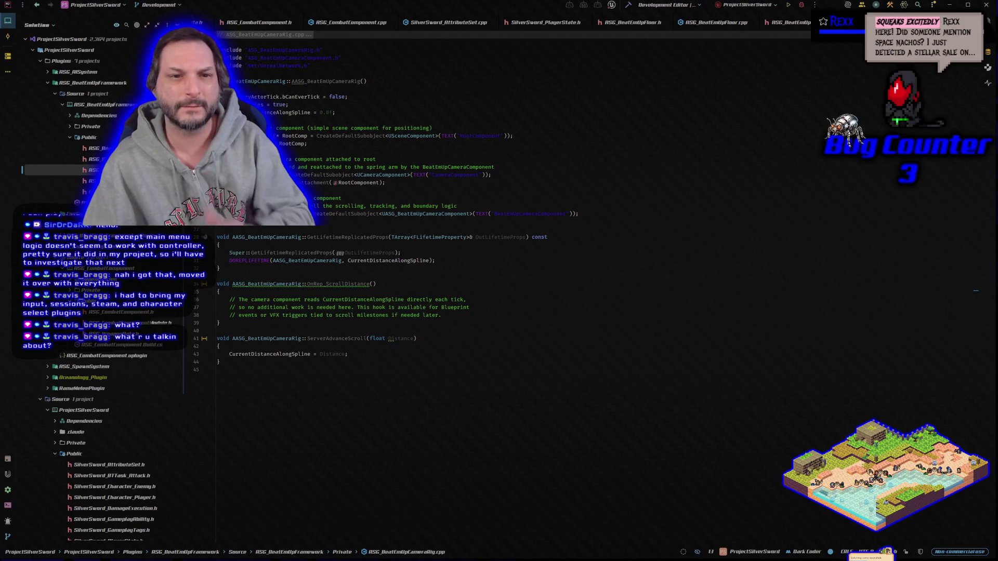
pyautogui.doubleClick(94, 148)
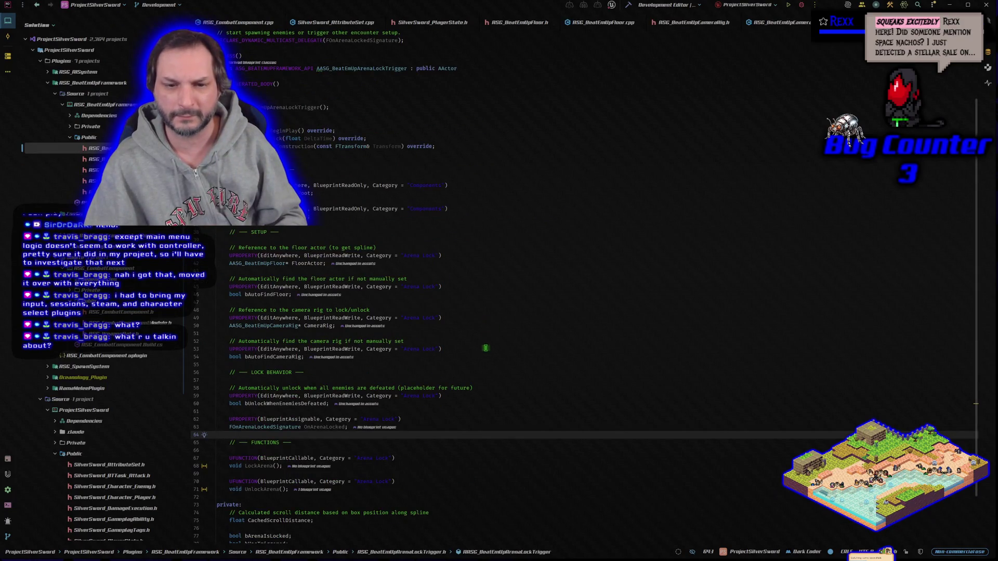
pyautogui.scroll(-2, 484, 349)
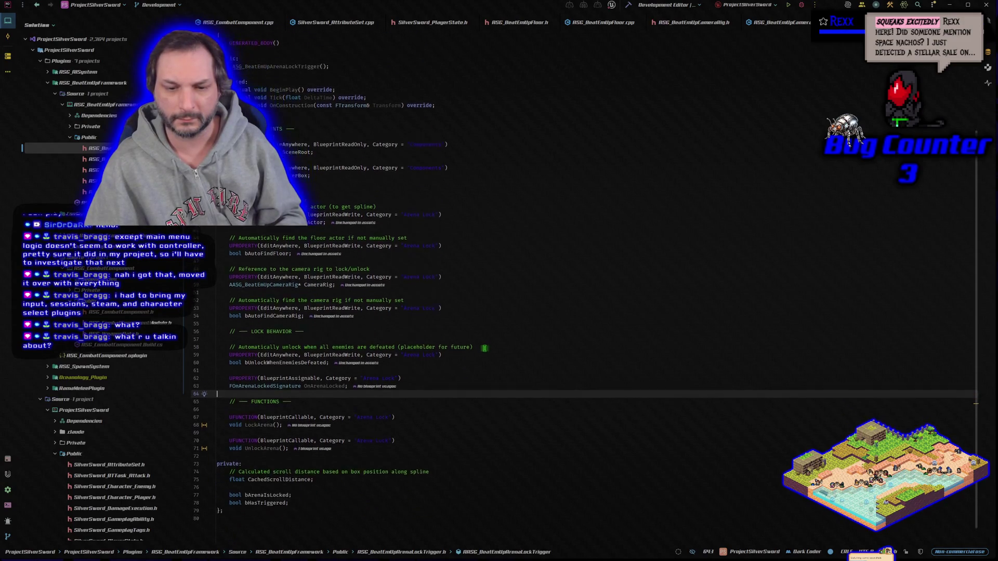
pyautogui.scroll(4, 484, 348)
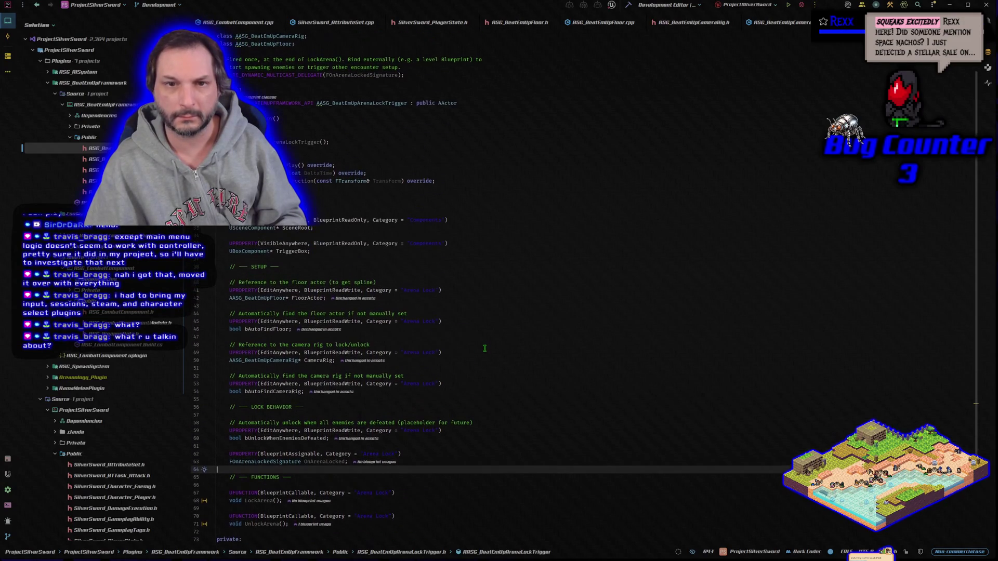
pyautogui.scroll(1, 484, 348)
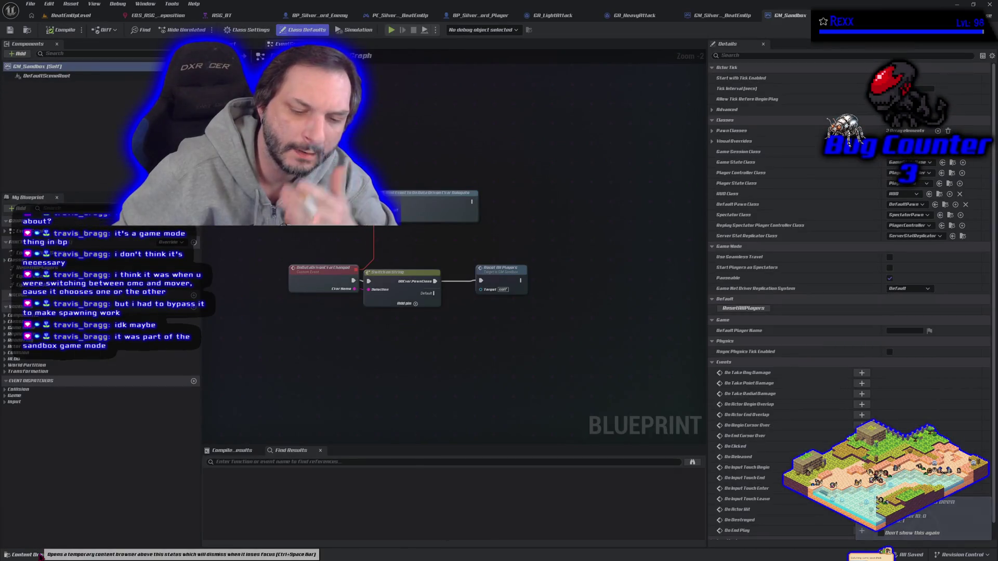
# Step: Select the GM_Sandbox game mode asset in the Blueprints folder of the asset browser
pyautogui.click(41, 554)
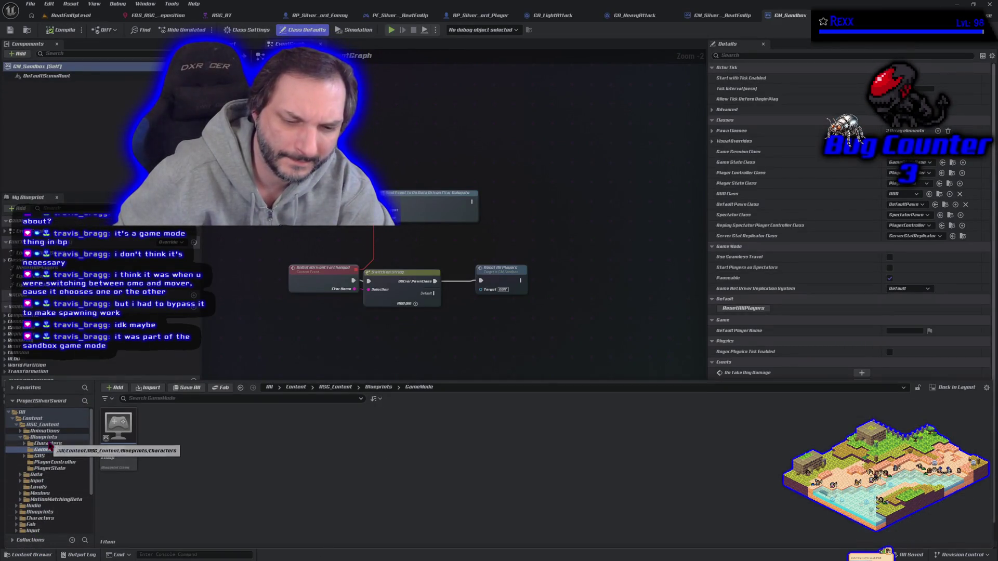
pyautogui.scroll(-2, 59, 472)
pyautogui.scroll(-2, 58, 472)
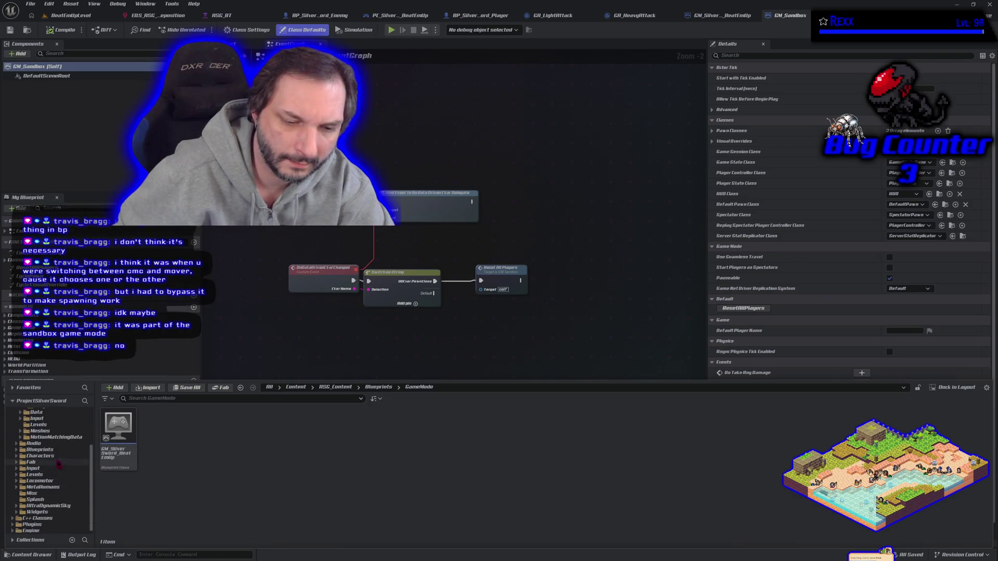
pyautogui.click(47, 450)
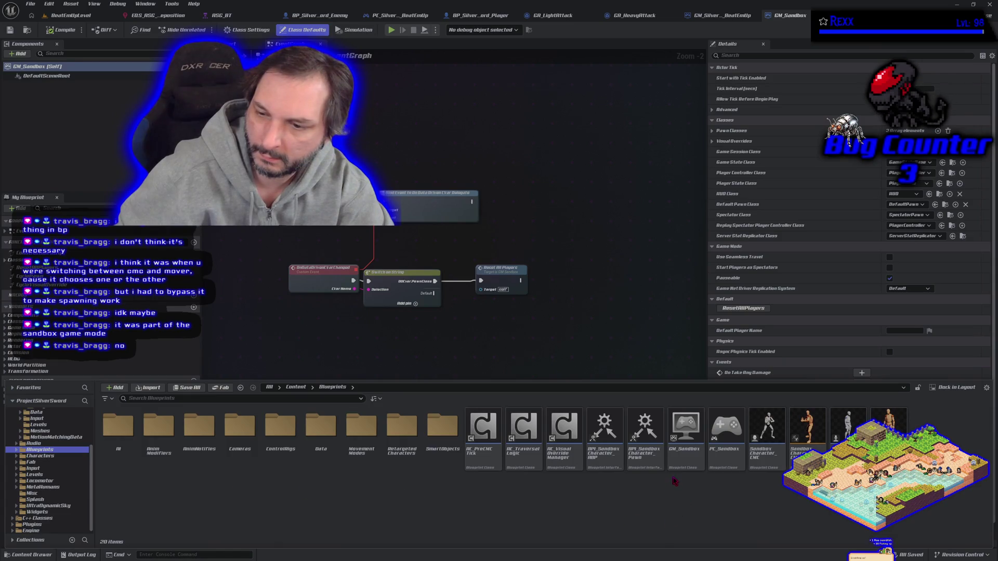
pyautogui.click(678, 457)
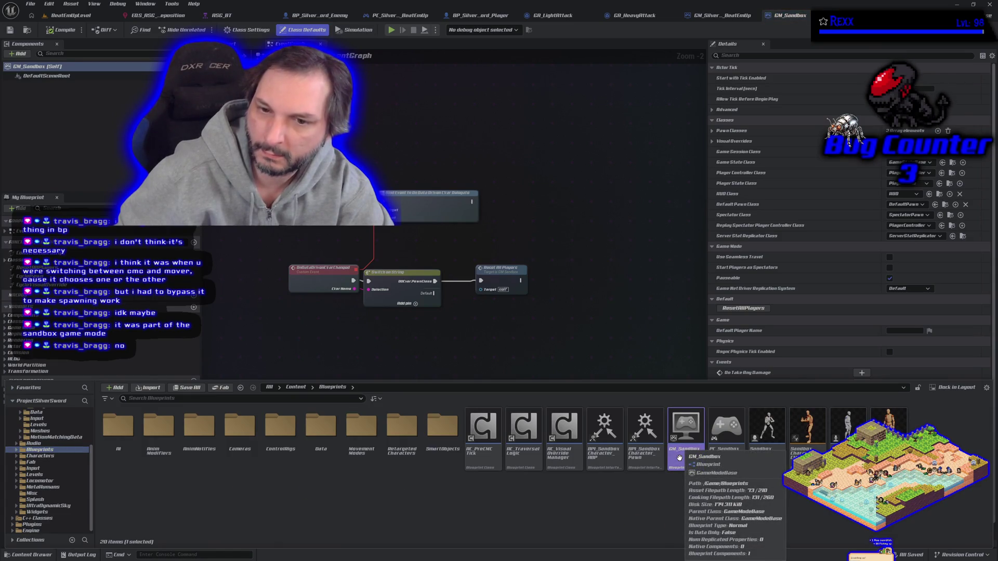
pyautogui.click(546, 333)
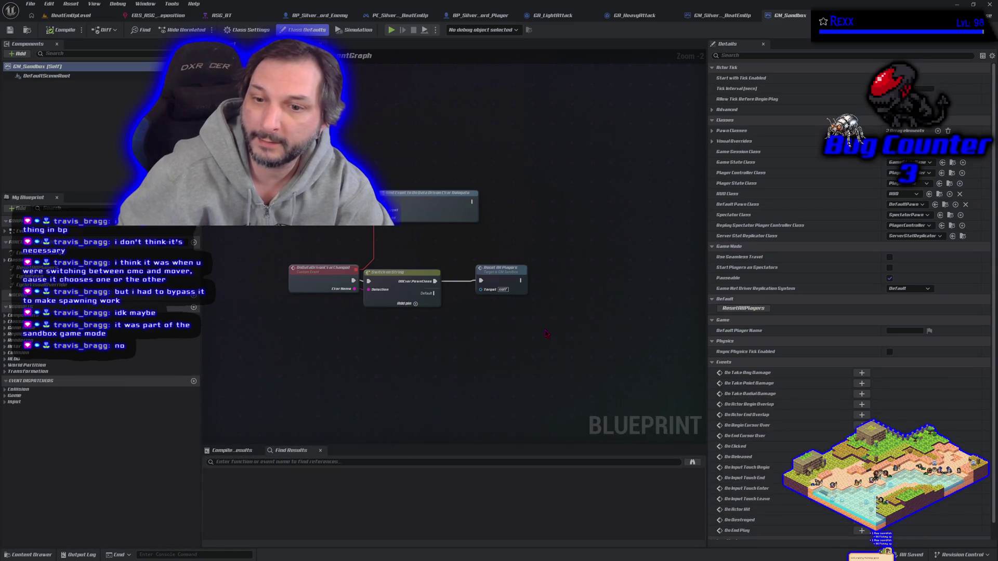
# Step: Open GM_Sandbox's ResetAllPlayers function graph from My Blueprint
pyautogui.scroll(-2, 545, 334)
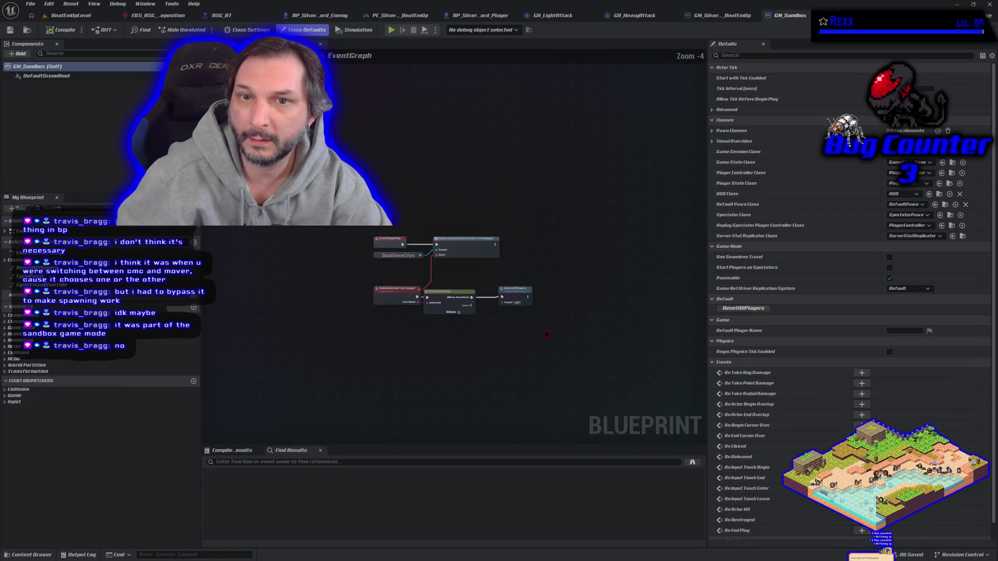
pyautogui.scroll(1, 545, 333)
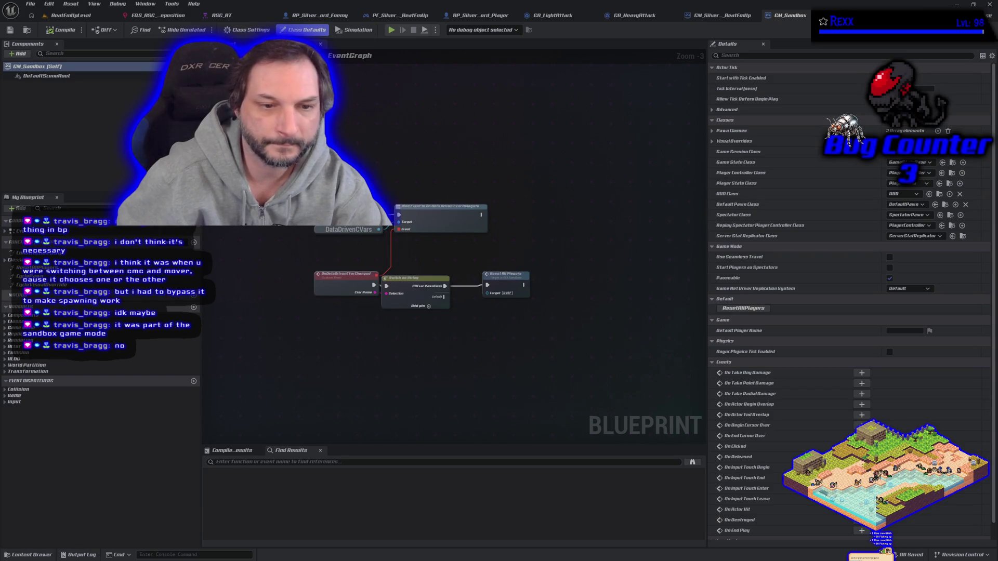
pyautogui.doubleClick(16, 267)
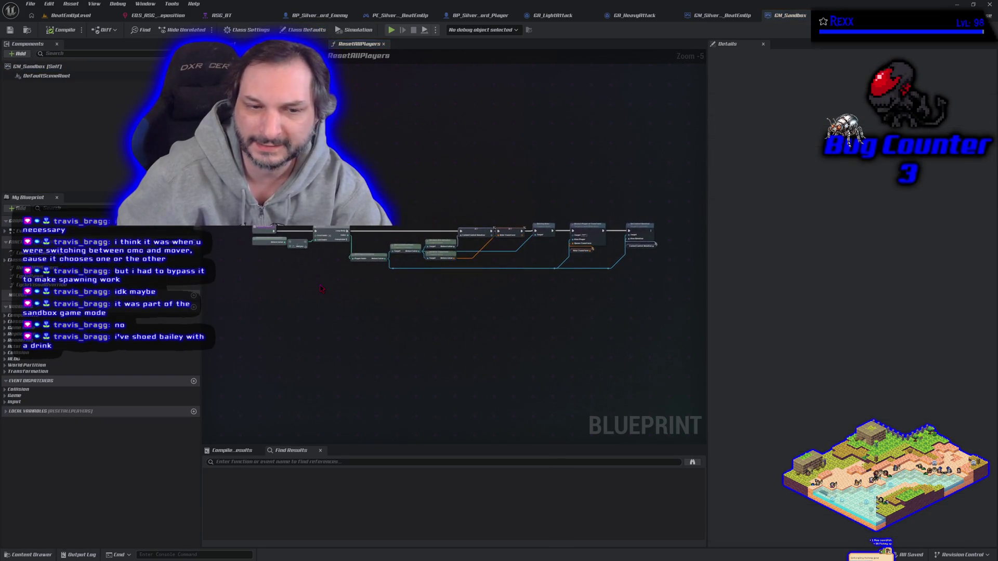
# Step: Pan ResetAllPlayers, open Construction Script, then select the EventGraph's Reset All Players node
pyautogui.scroll(3, 332, 295)
pyautogui.moveTo(333, 294); pyautogui.dragTo(365, 324)
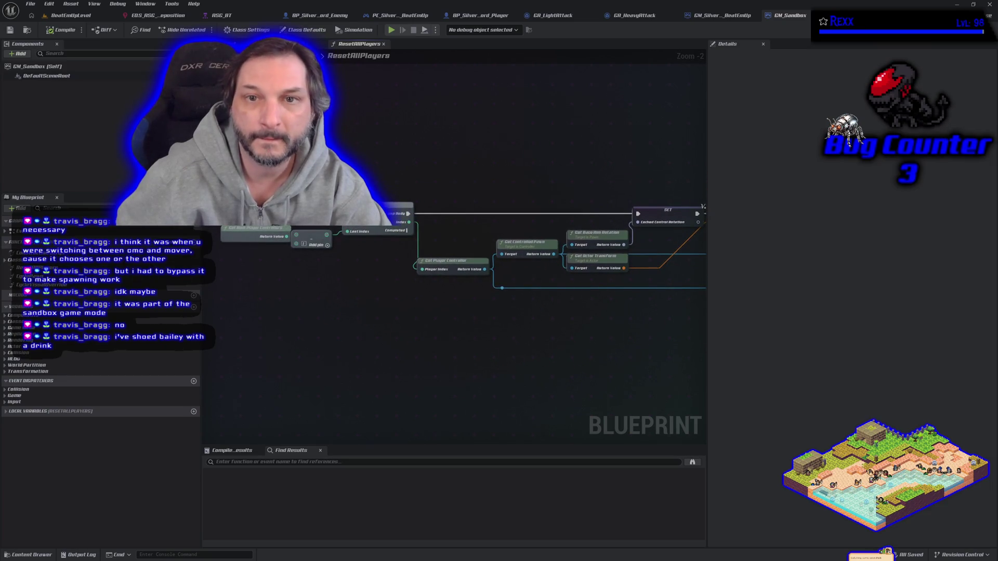
pyautogui.doubleClick(31, 252)
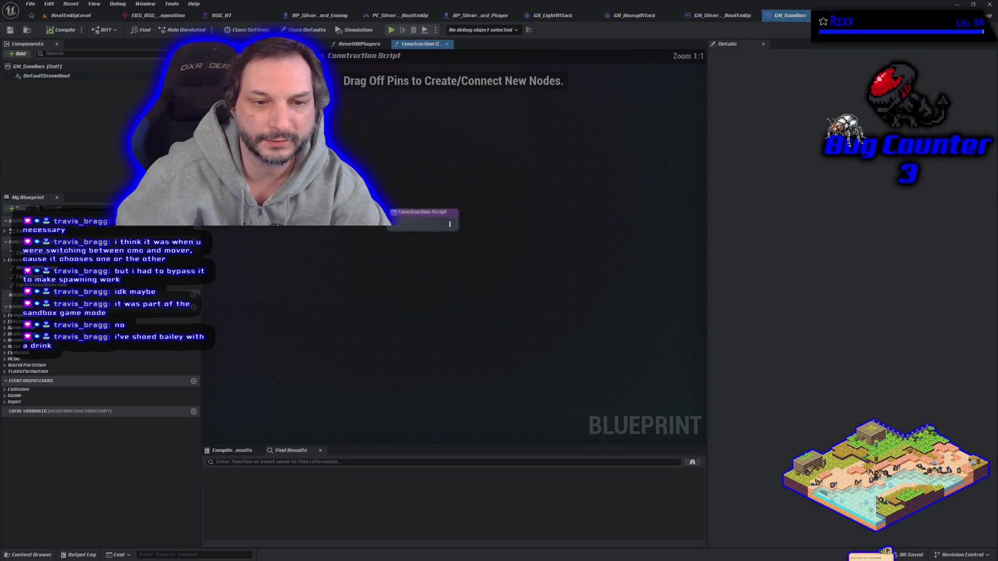
pyautogui.doubleClick(31, 230)
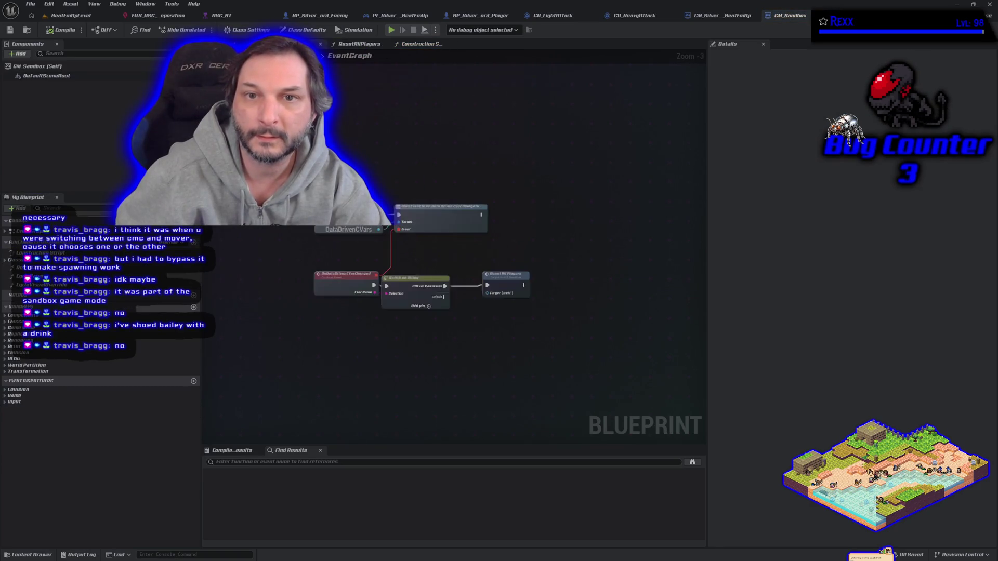
pyautogui.scroll(1, 343, 136)
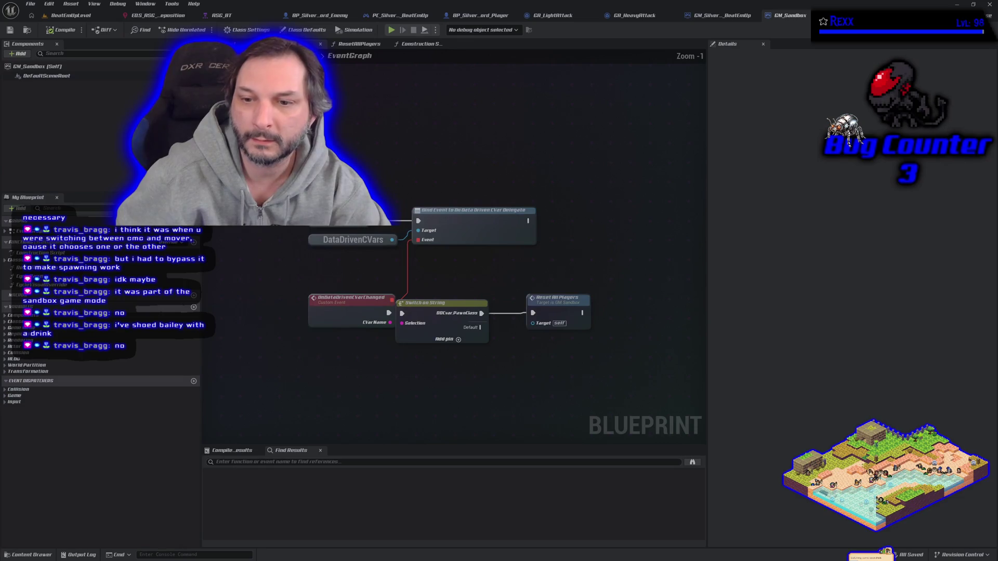
pyautogui.click(562, 299)
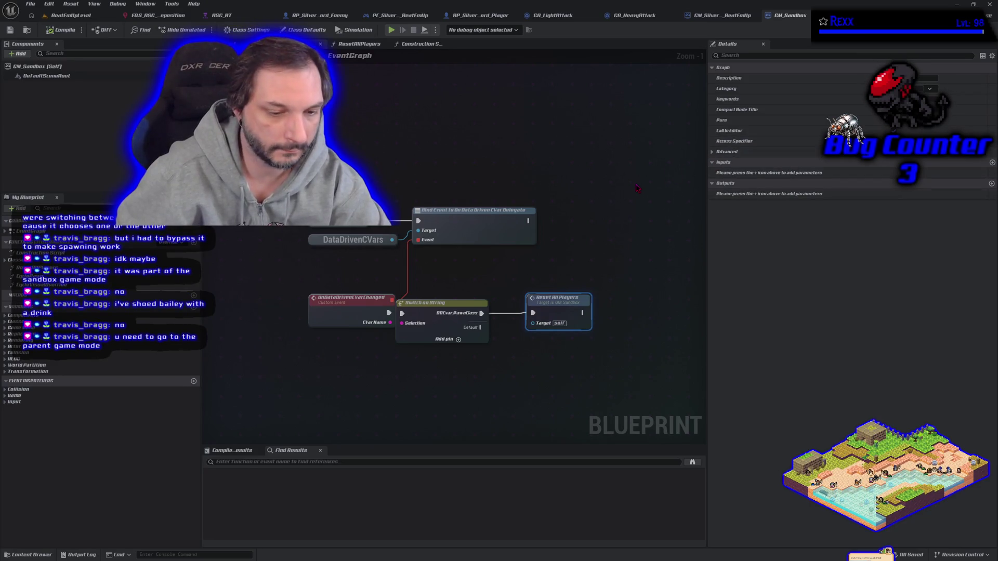
pyautogui.scroll(-2, 581, 216)
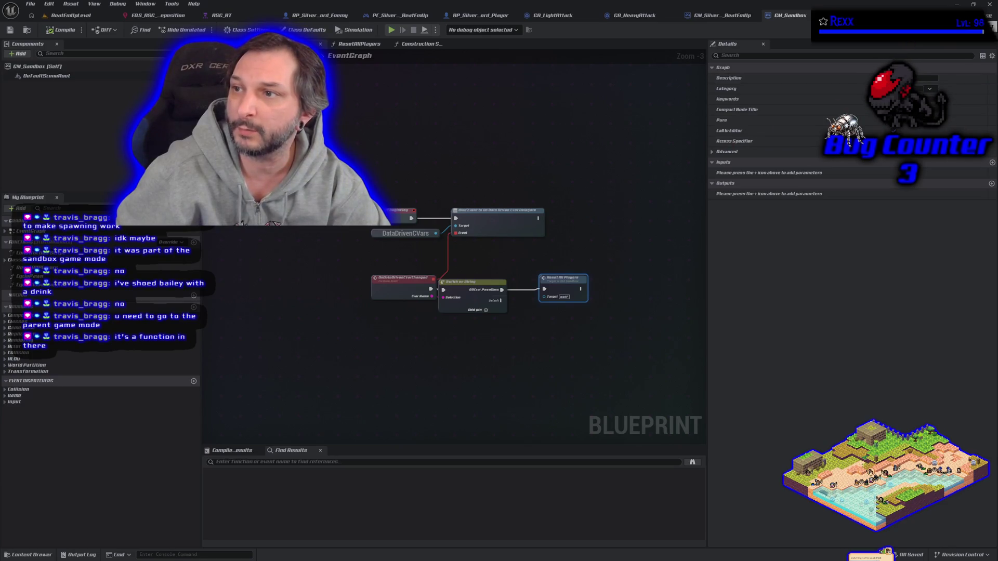
pyautogui.hotkey('alt', 'Tab')
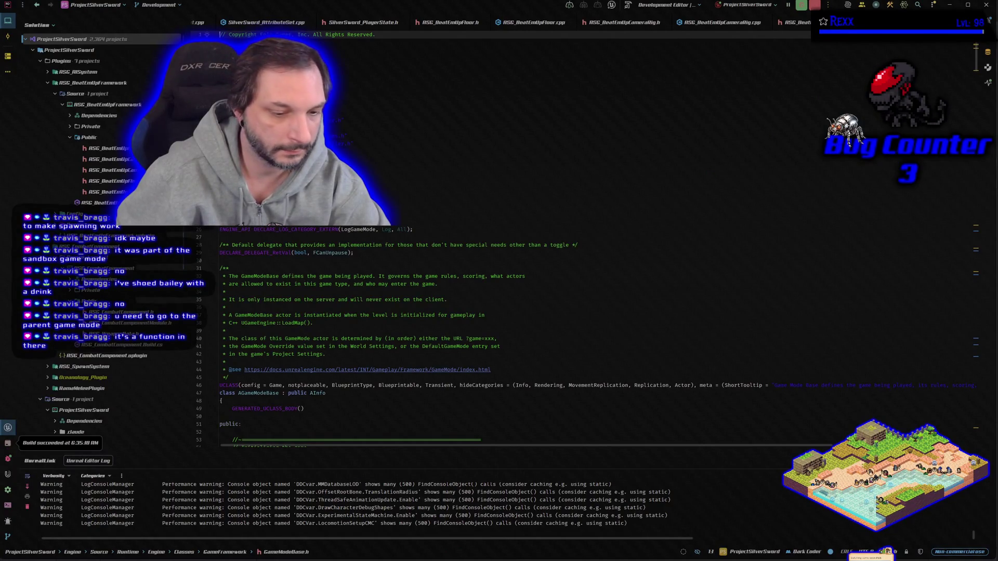
pyautogui.hotkey('alt', 'Tab')
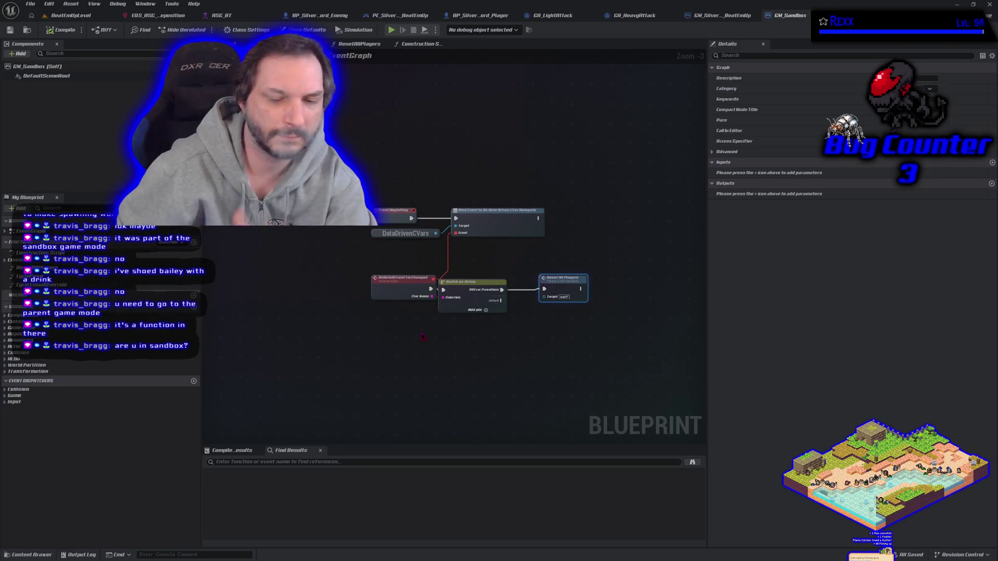
# Step: Open Get Default Pawn Class for Controller and inspect the Pawn Classes array entries
pyautogui.moveTo(319, 145)
pyautogui.mouseDown()
pyautogui.moveTo(550, 337)
pyautogui.moveTo(584, 345)
pyautogui.mouseUp()
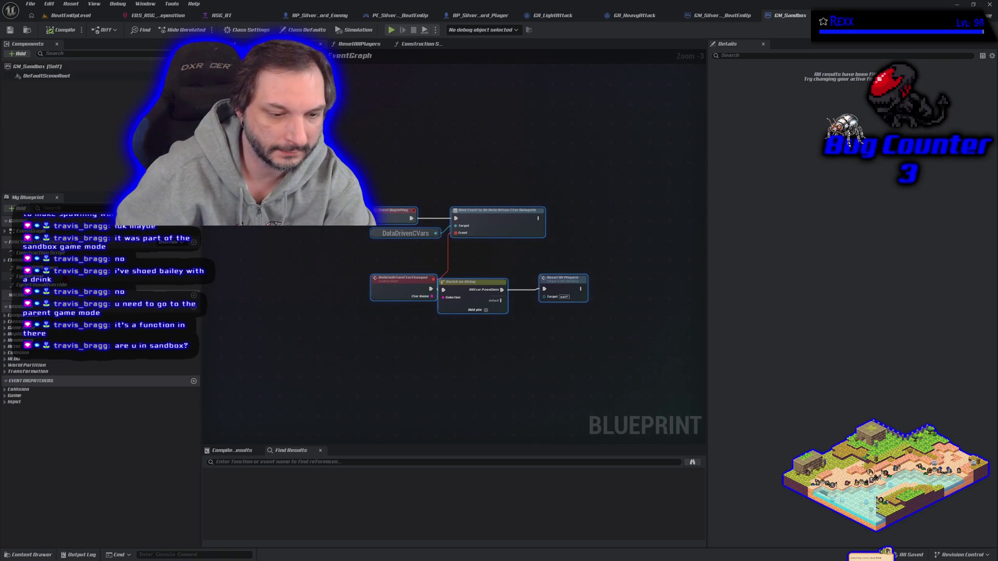
pyautogui.click(4, 260)
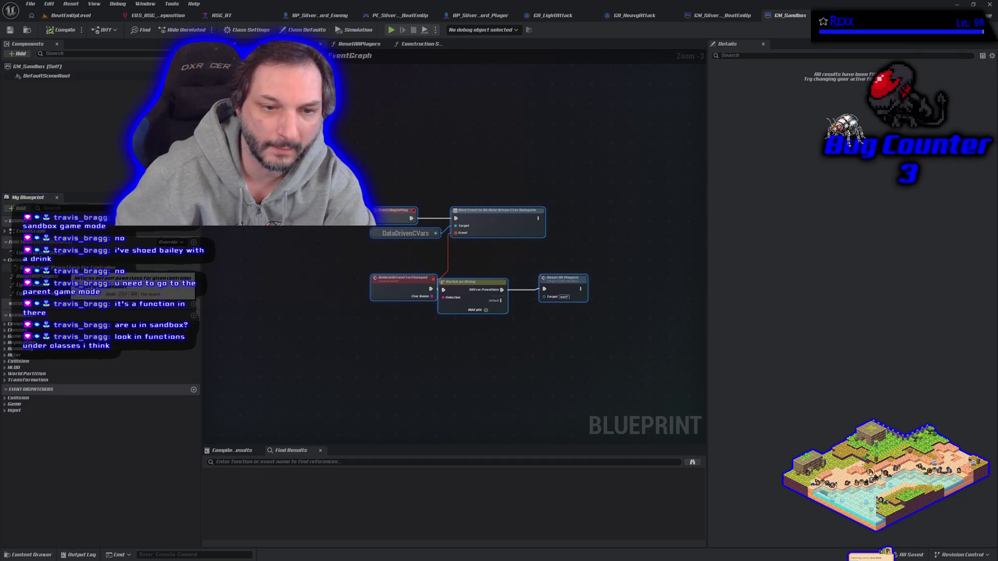
pyautogui.doubleClick(63, 267)
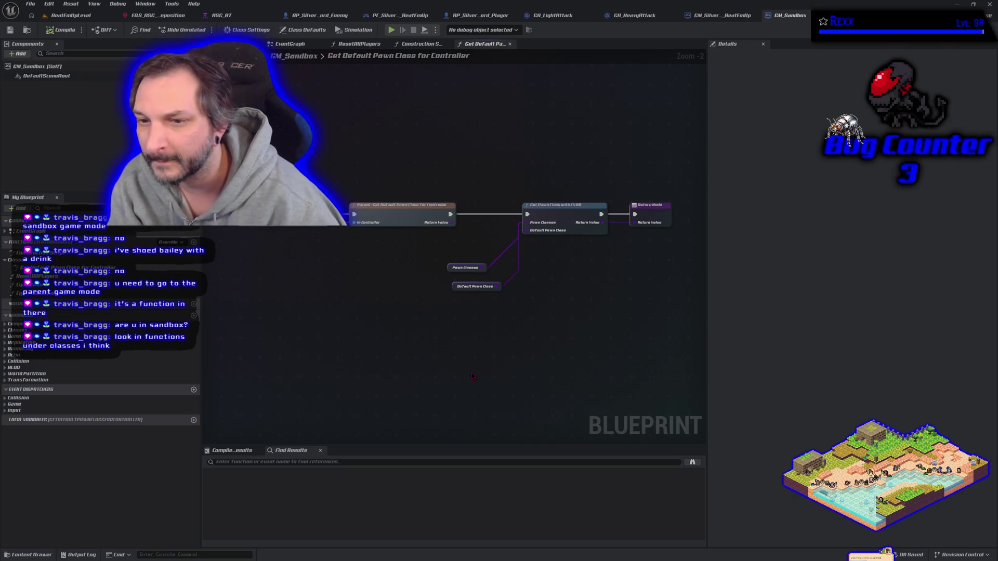
pyautogui.click(466, 267)
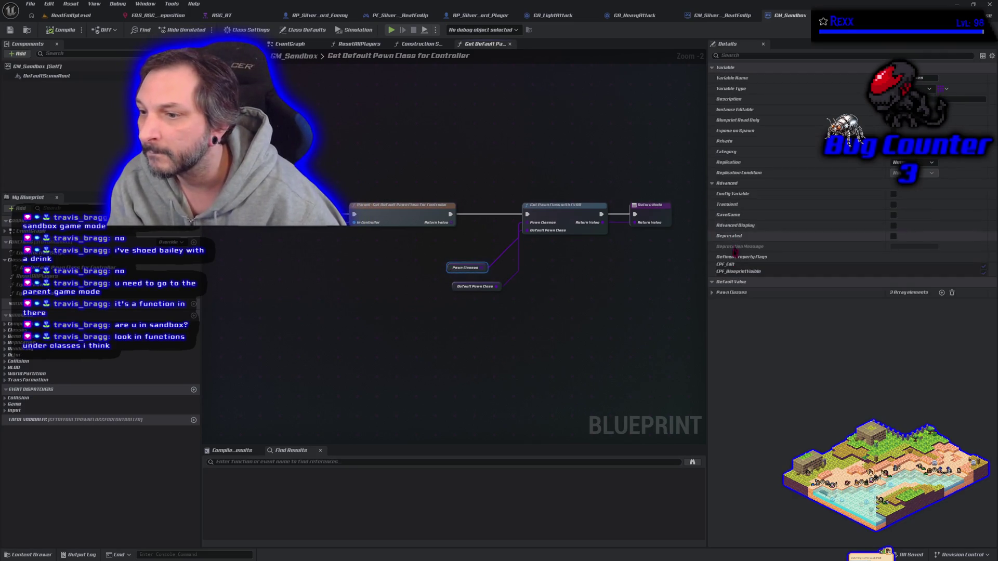
pyautogui.click(712, 292)
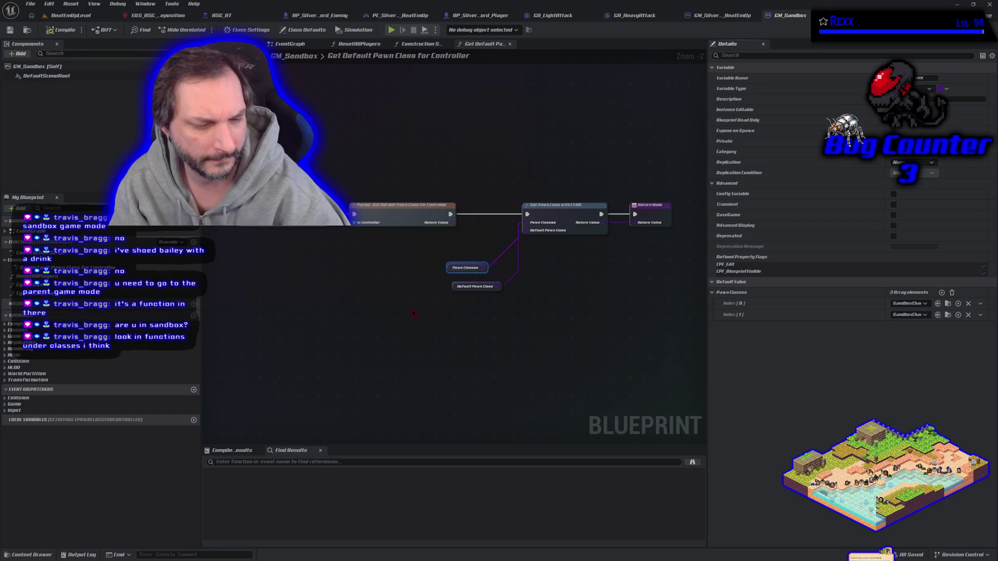
pyautogui.click(395, 244)
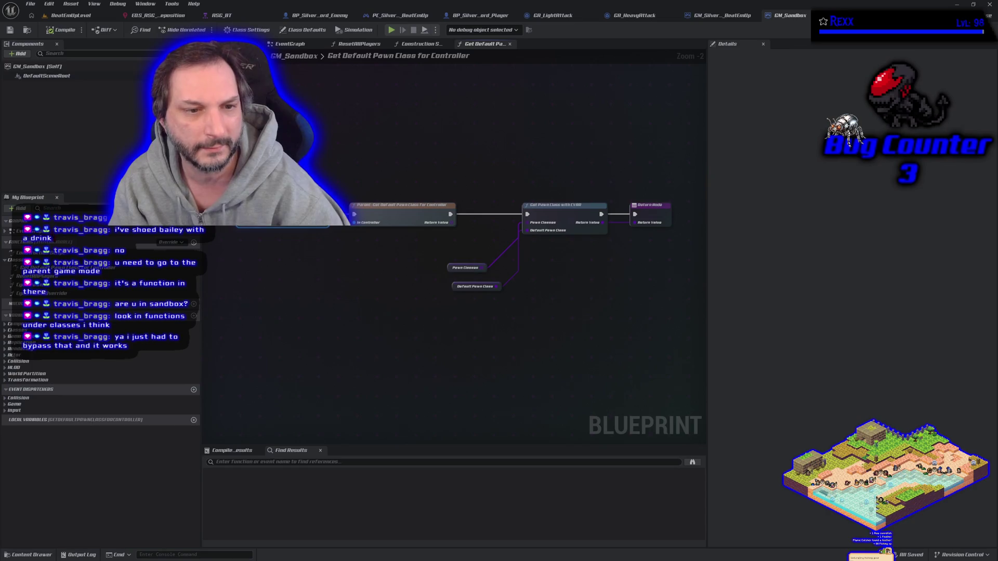
# Step: Compare the EventGraph and Construction Script, then reopen Get Default Pawn Class for Controller
pyautogui.click(5, 230)
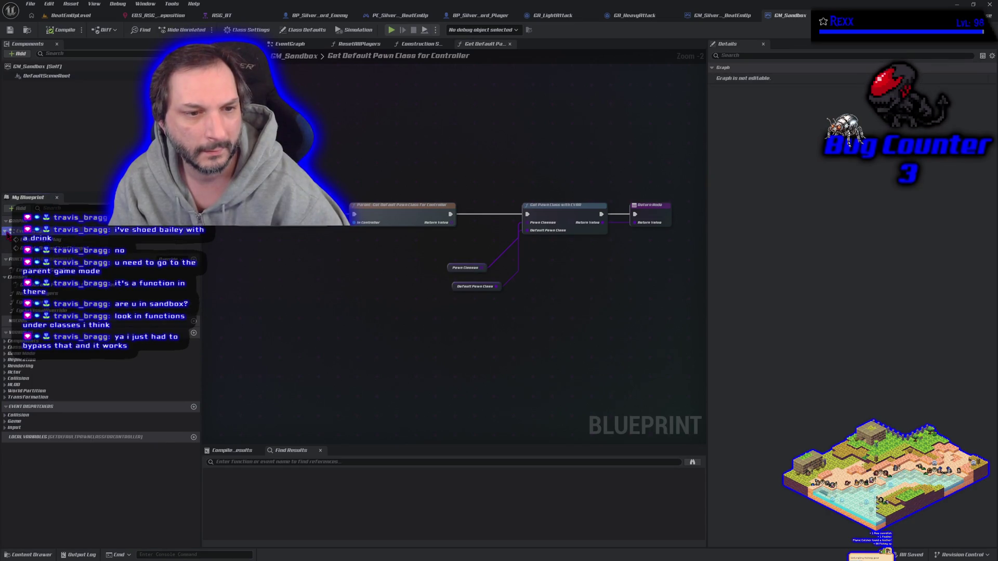
pyautogui.doubleClick(31, 230)
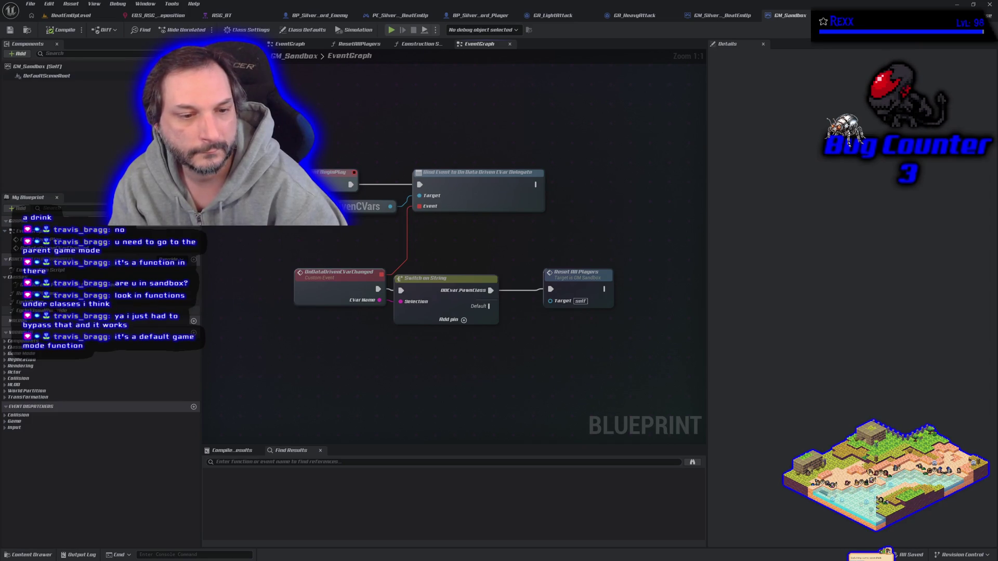
pyautogui.doubleClick(6, 285)
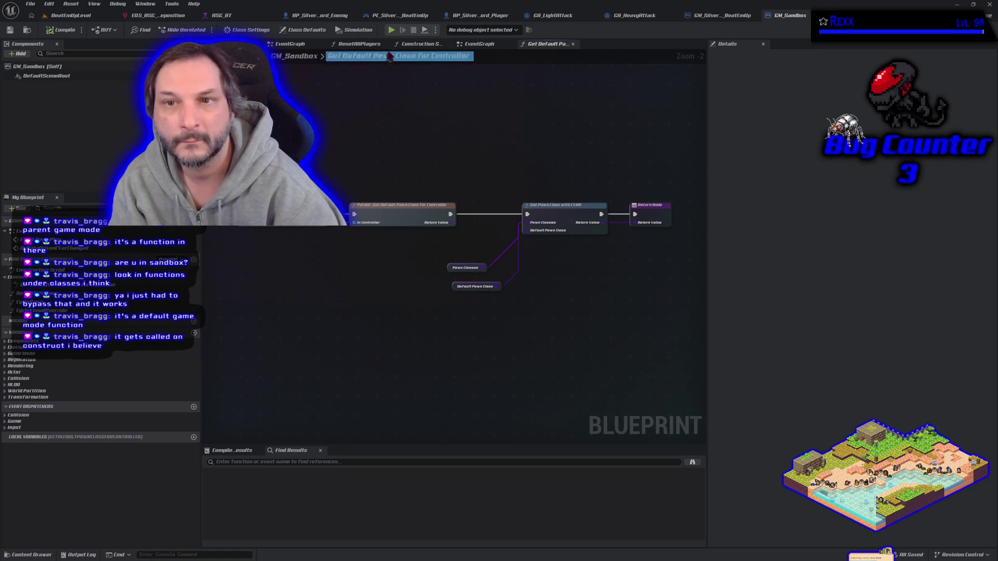
pyautogui.click(411, 44)
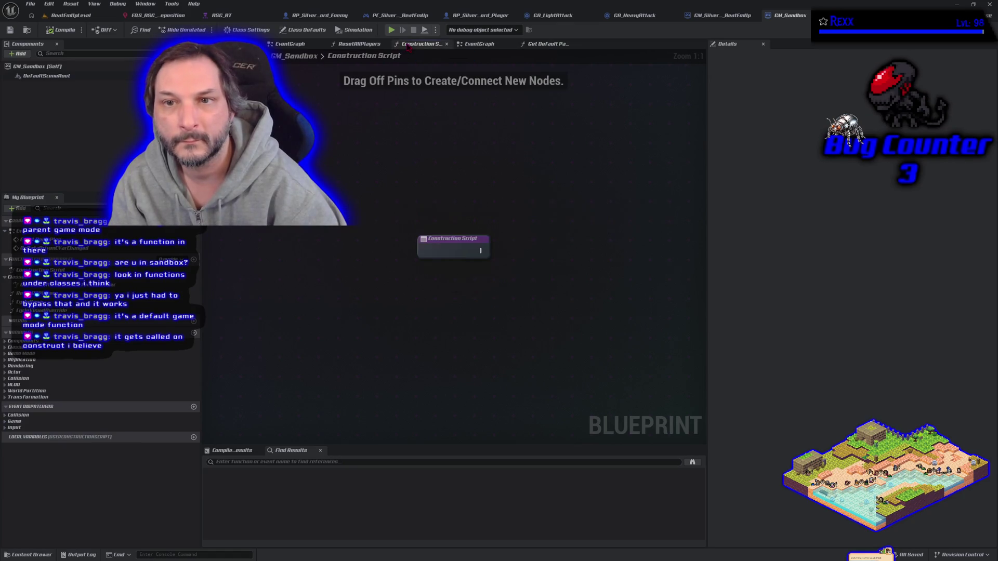
pyautogui.click(440, 248)
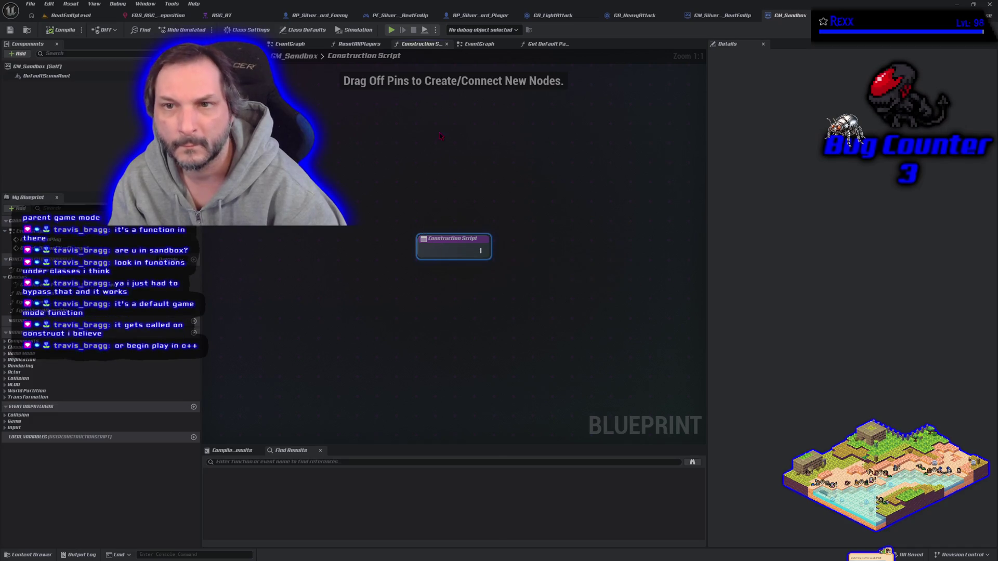
pyautogui.hotkey('ctrl', 'Tab')
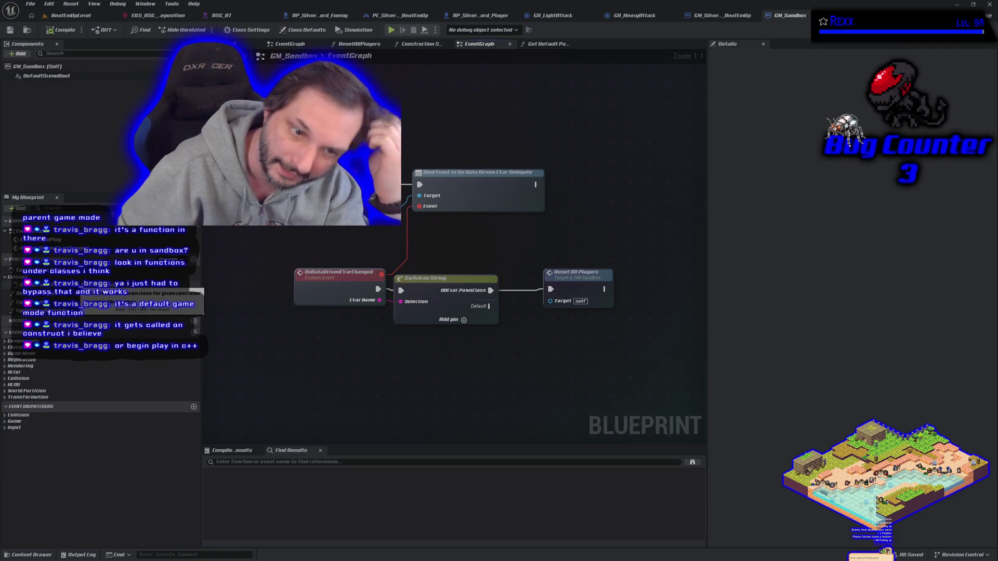
pyautogui.doubleClick(52, 286)
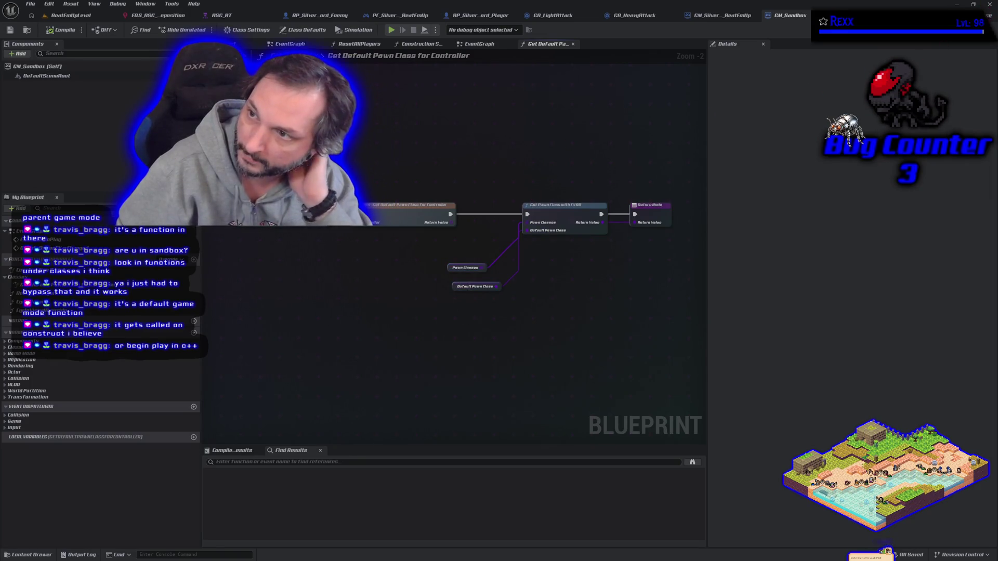
# Step: Switch to Rider to view GameModeBase.h's InitGame and InitGameState declarations
pyautogui.hotkey('alt', 'Tab')
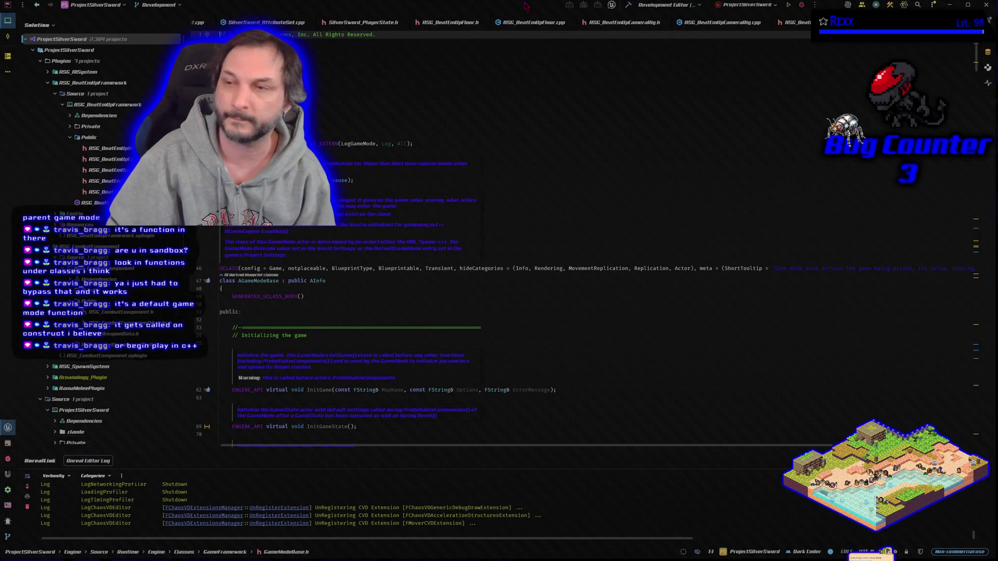
# Step: Close JetBrains Rider with the window's X button
pyautogui.click(986, 5)
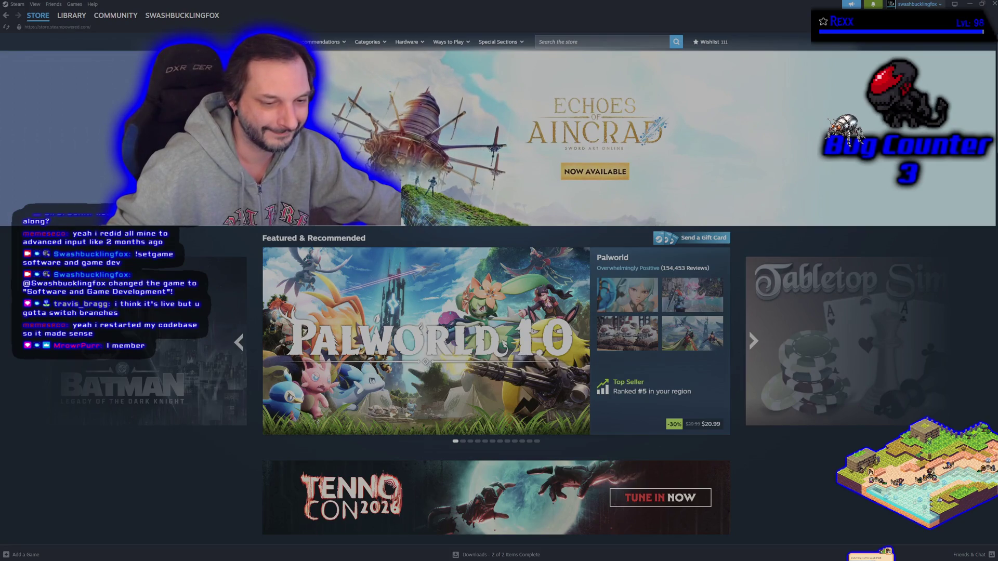
# Step: From the Steam library, switch Symbioverse Testing Environment to Default Public Version under Game Versions & Betas, then close Properties
pyautogui.click(72, 16)
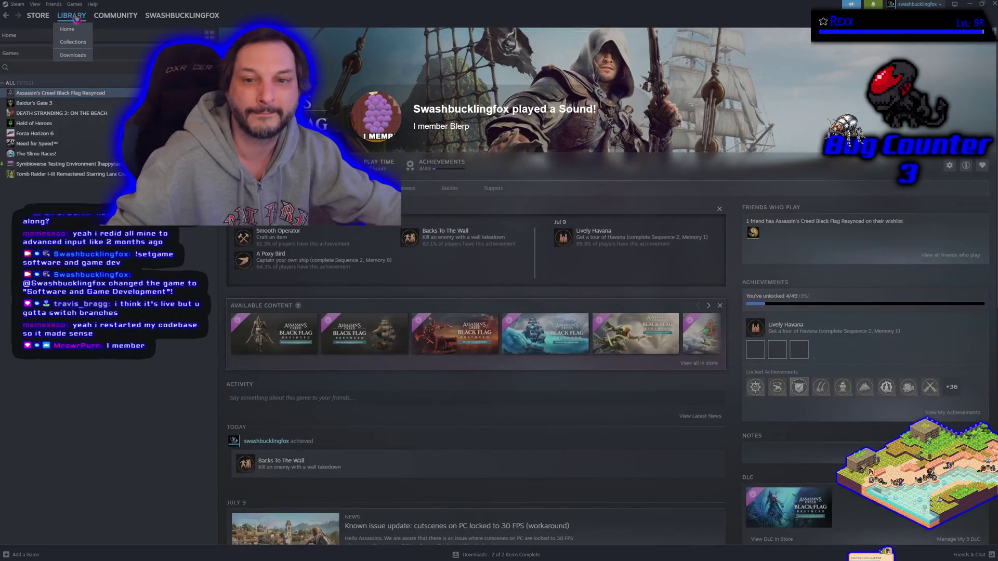
pyautogui.click(64, 164)
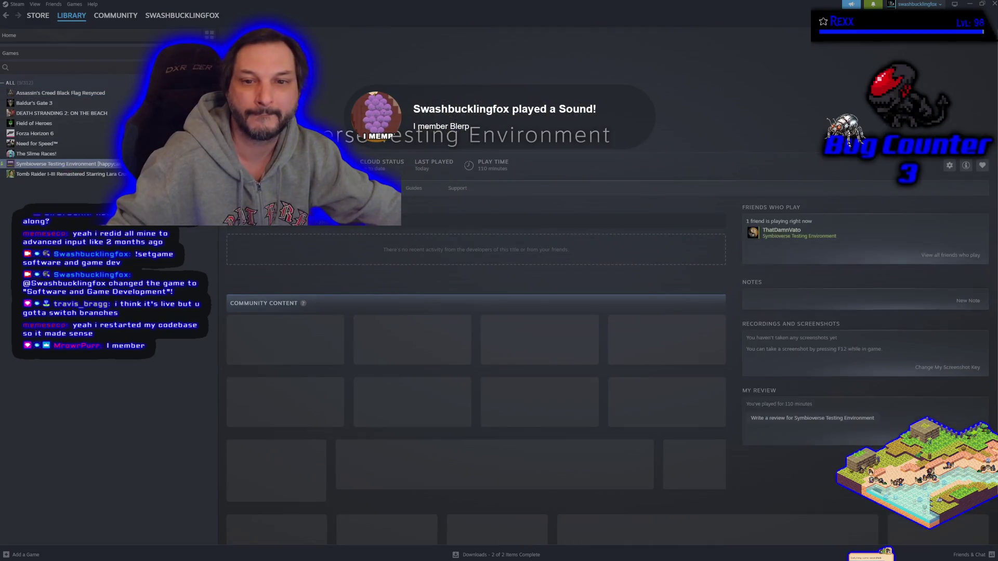
pyautogui.rightClick(195, 164)
pyautogui.click(223, 275)
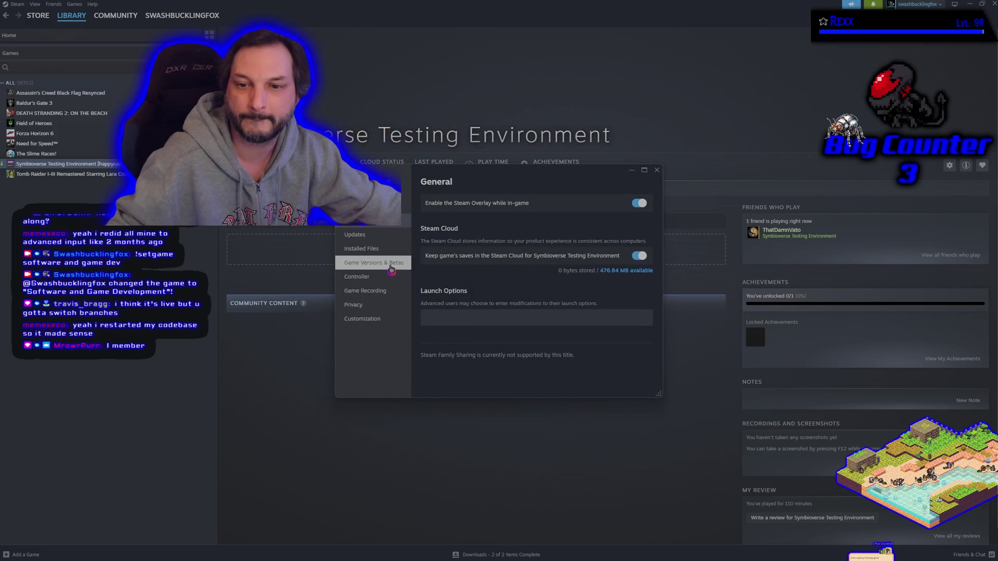
pyautogui.click(391, 265)
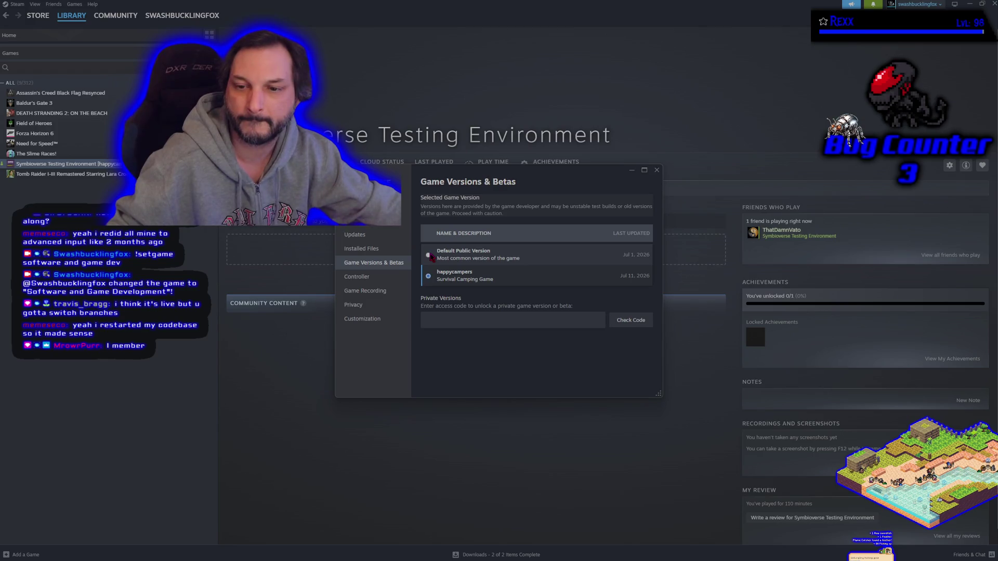
pyautogui.click(428, 255)
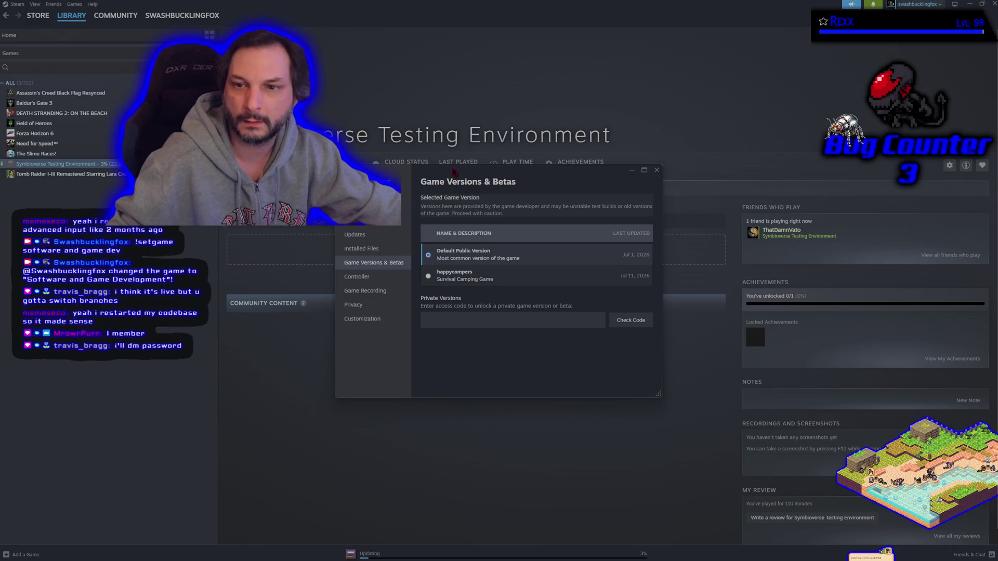
pyautogui.moveTo(345, 169); pyautogui.dragTo(3, 170)
pyautogui.click(72, 171)
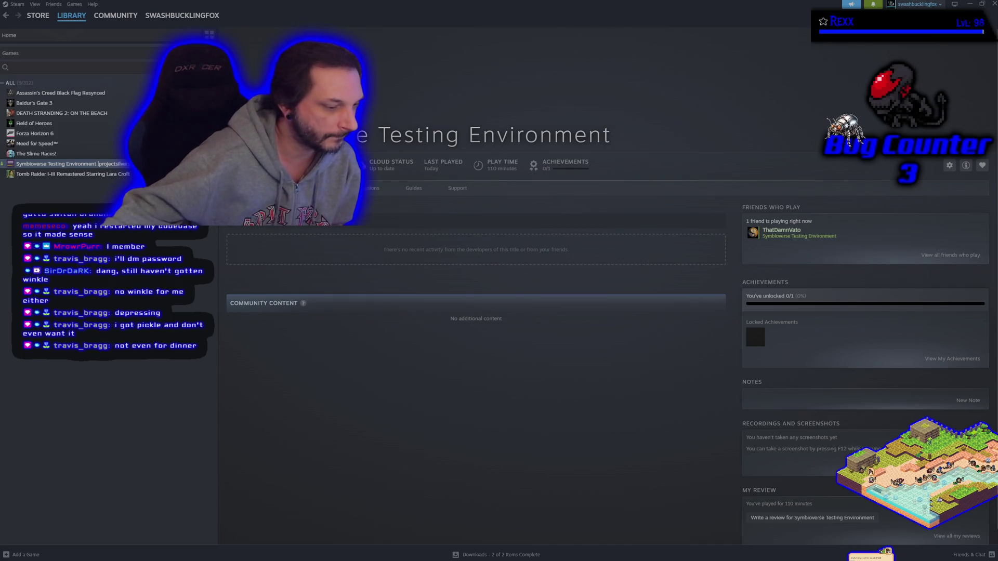
# Step: Minimize GitHub Desktop and allow the launched game through the Windows firewall on public networks
pyautogui.hotkey('alt', 'Tab')
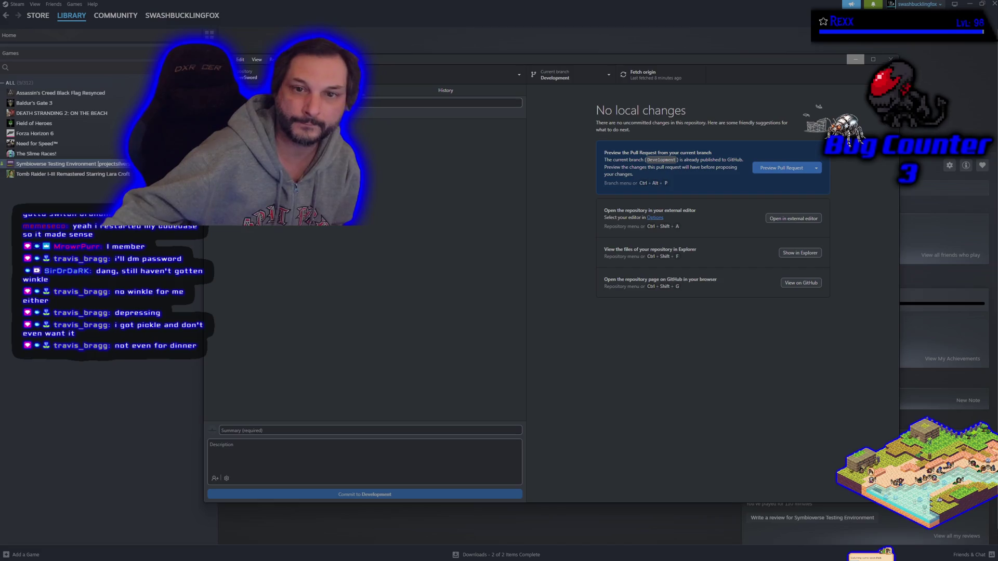
pyautogui.click(855, 58)
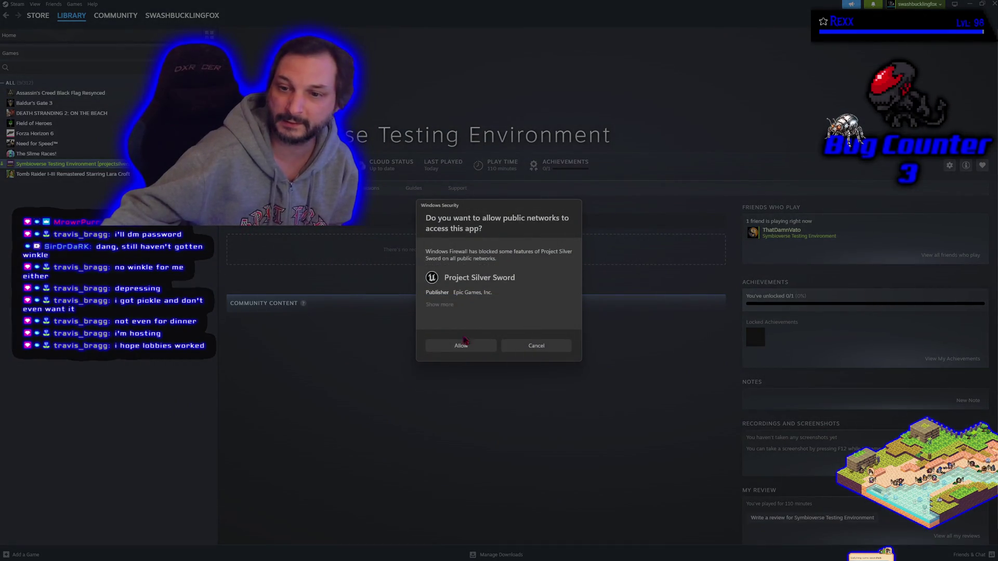
pyautogui.click(463, 349)
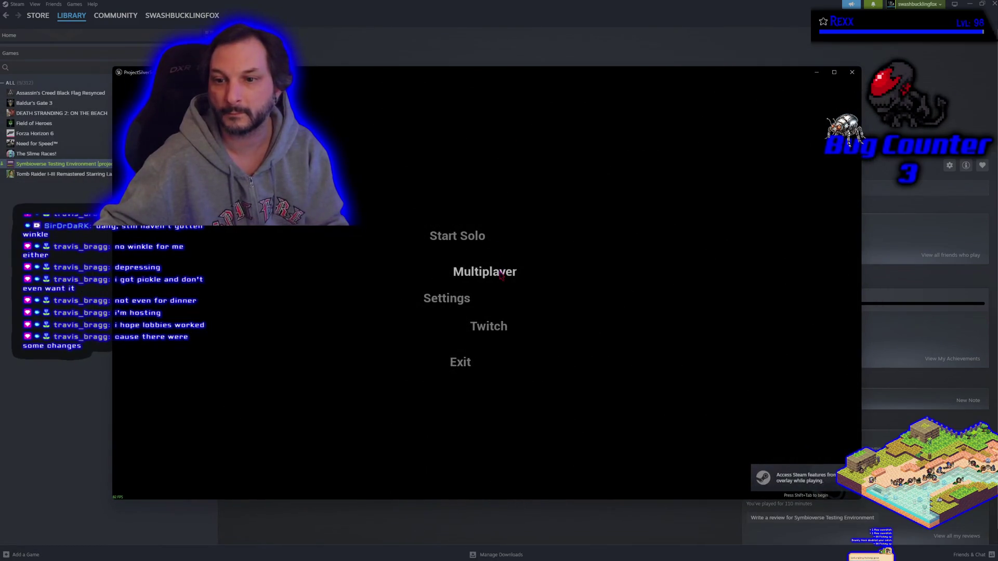
# Step: Join the listed Multiplayer session, retrying until the lobby loads, and confirm the Blue mannequin
pyautogui.click(500, 274)
pyautogui.click(477, 196)
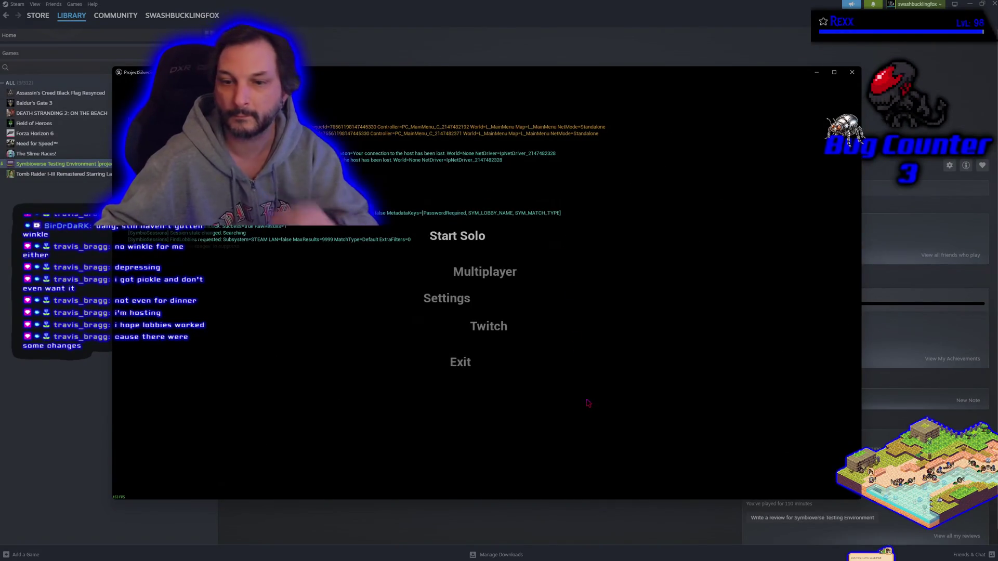
pyautogui.click(484, 272)
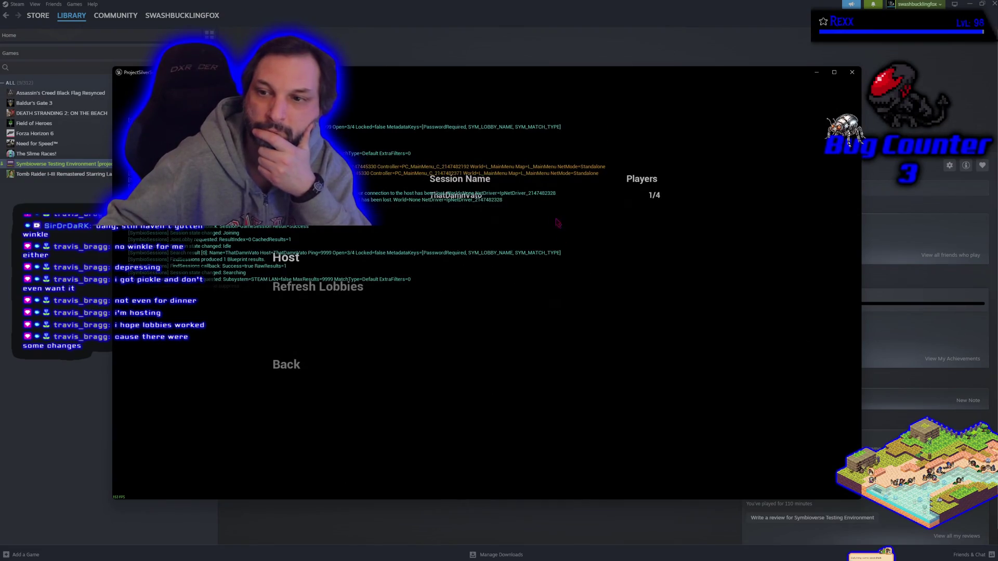
pyautogui.click(478, 200)
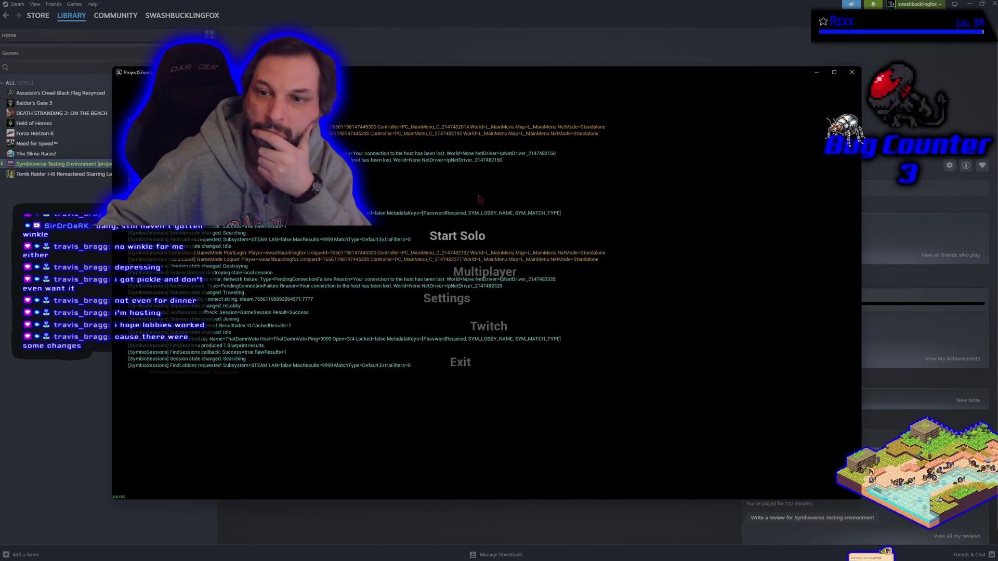
pyautogui.click(485, 272)
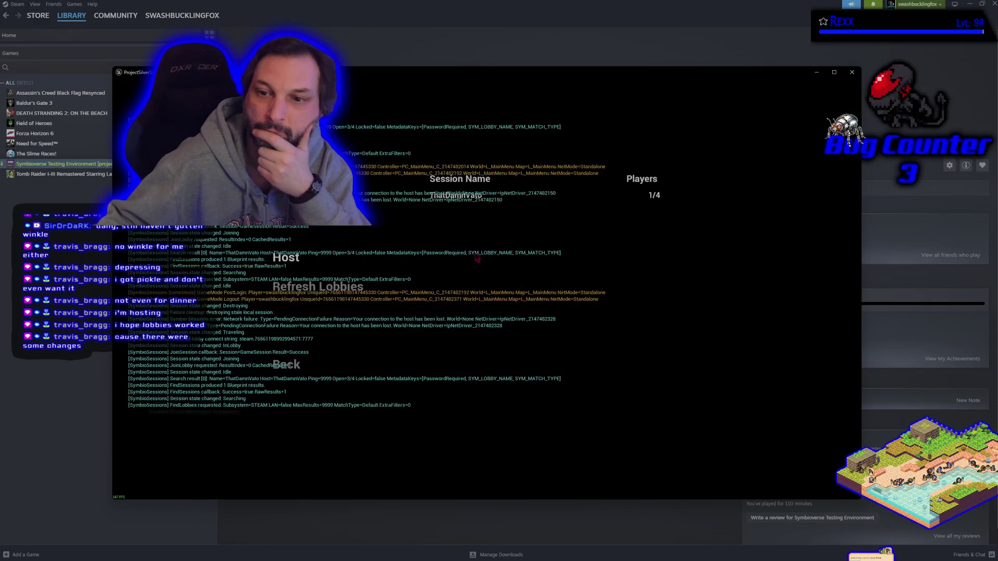
pyautogui.click(457, 205)
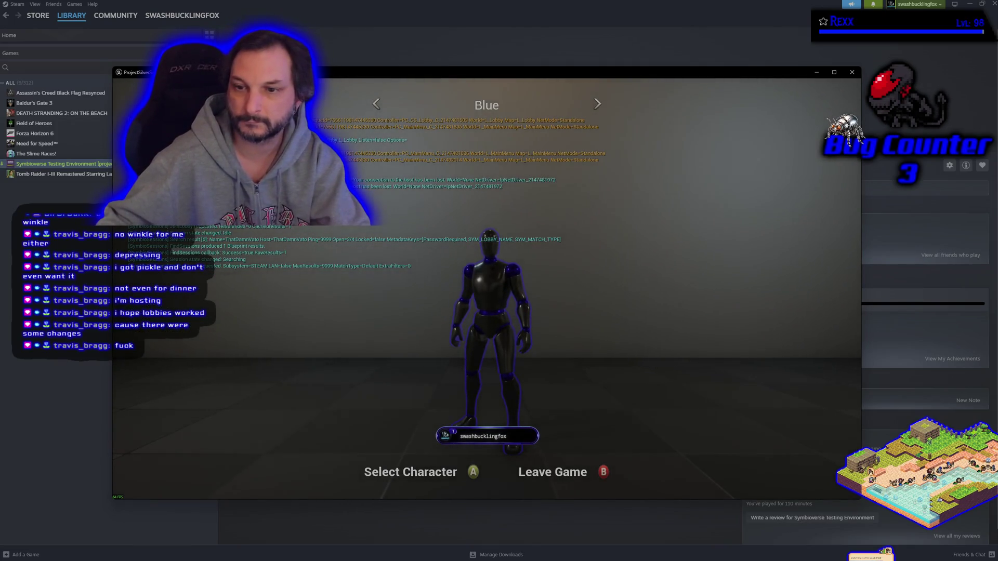
pyautogui.press('Return')
pyautogui.press('Return')
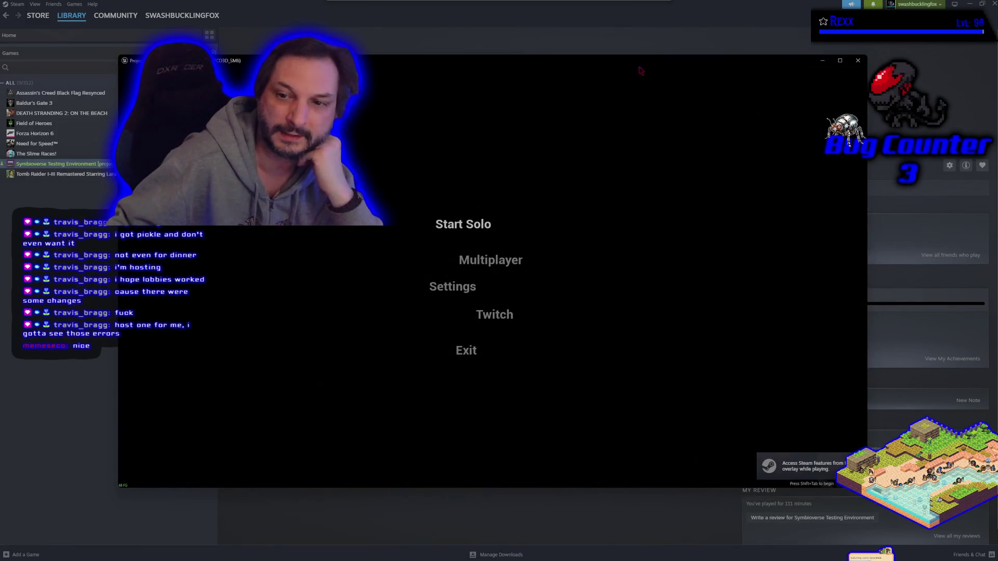
# Step: Host a new lobby from the Multiplayer menu
pyautogui.click(496, 234)
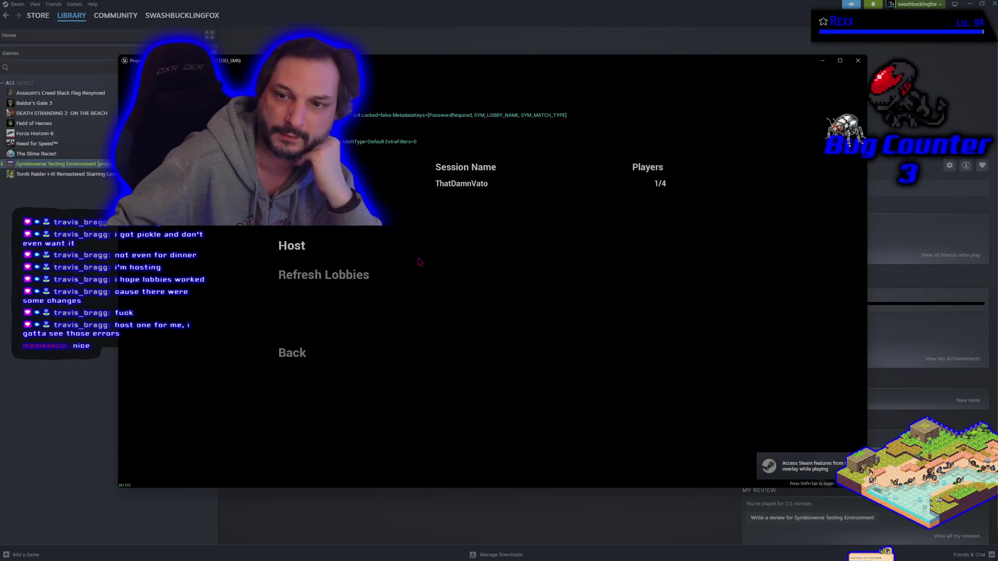
pyautogui.click(289, 246)
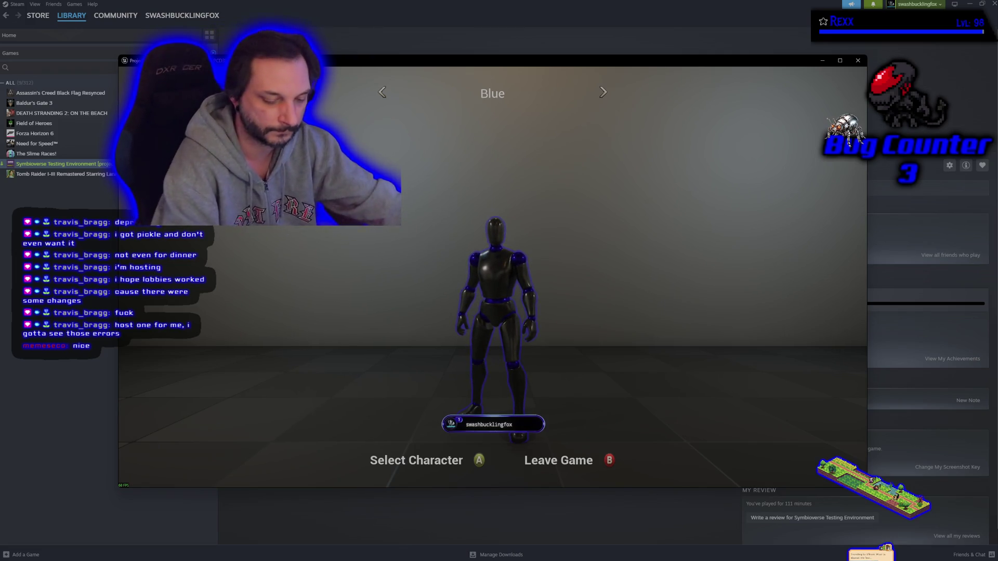
# Step: Browse the mannequin colours, settle on Red, and confirm to spawn into the arena
pyautogui.press('Right')
pyautogui.press('Right')
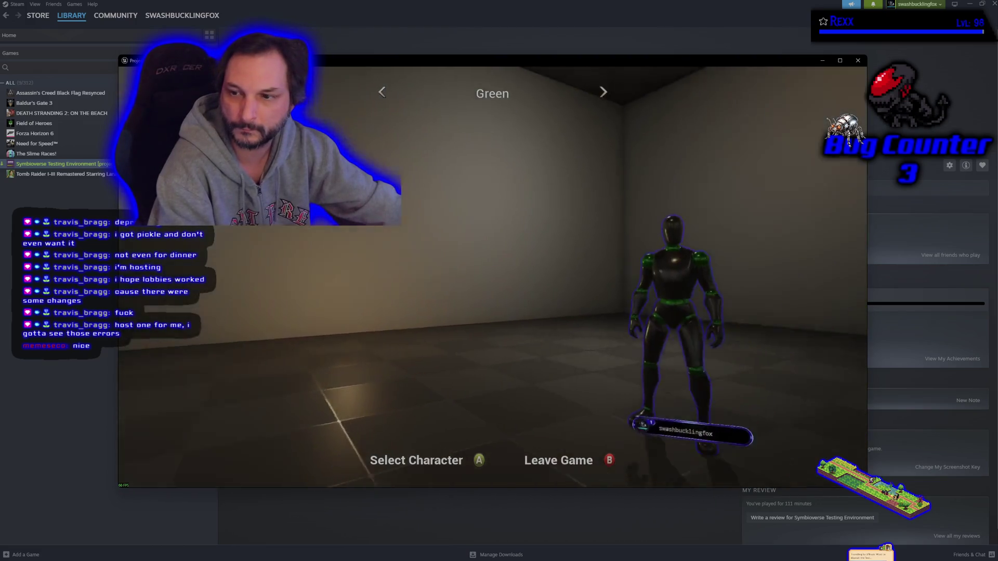
pyautogui.press('Right')
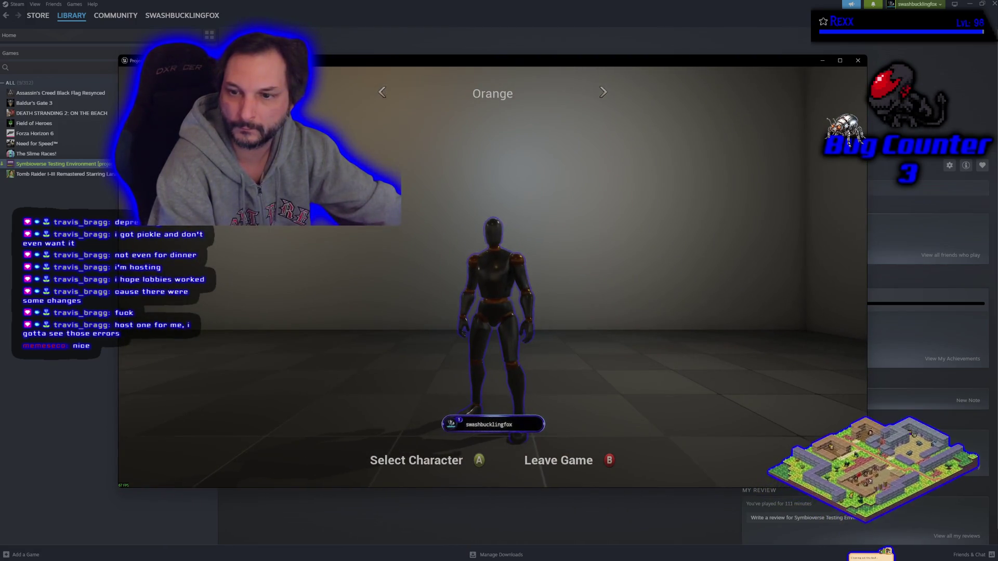
pyautogui.press('Right')
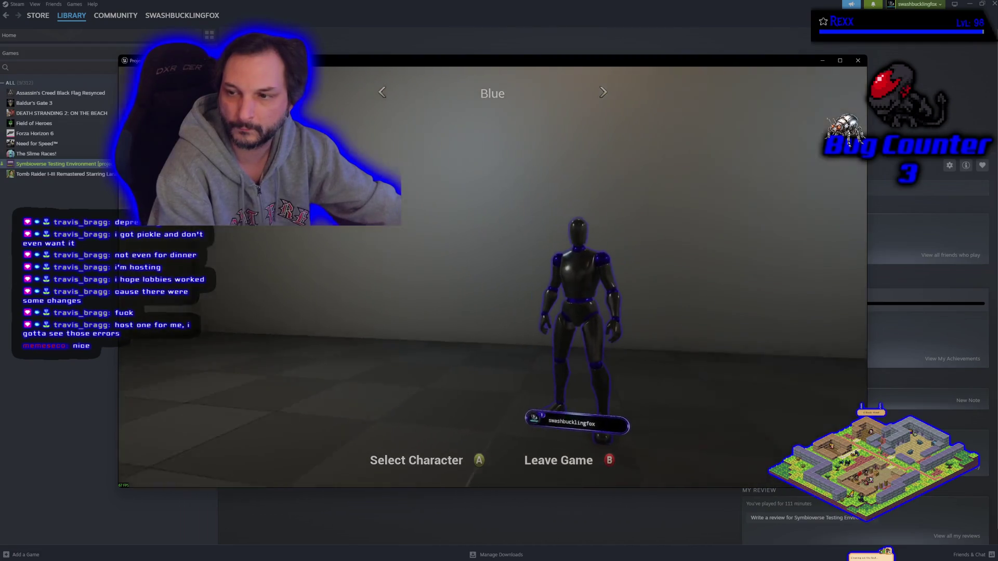
pyautogui.press('Left')
pyautogui.press('Right')
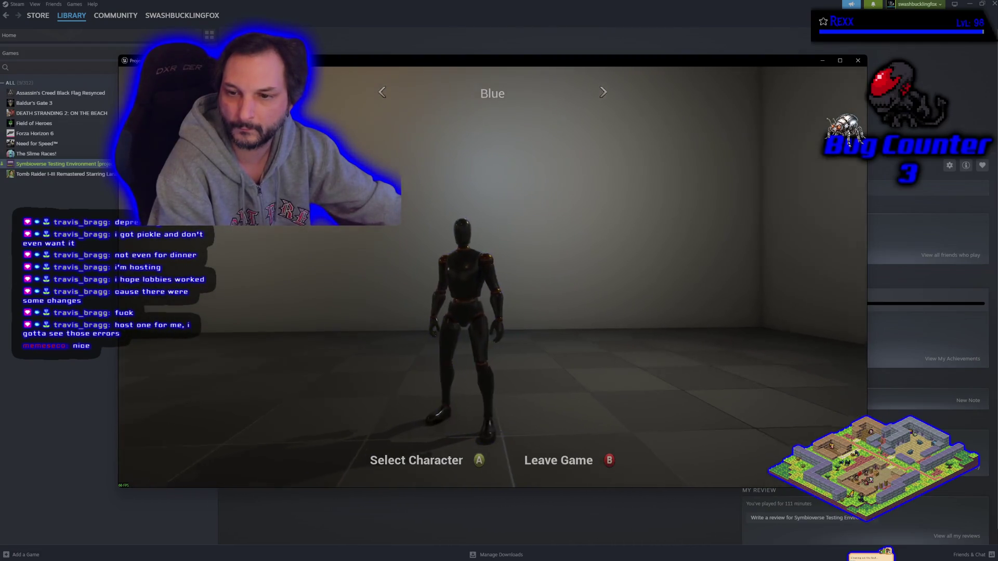
pyautogui.press('Right')
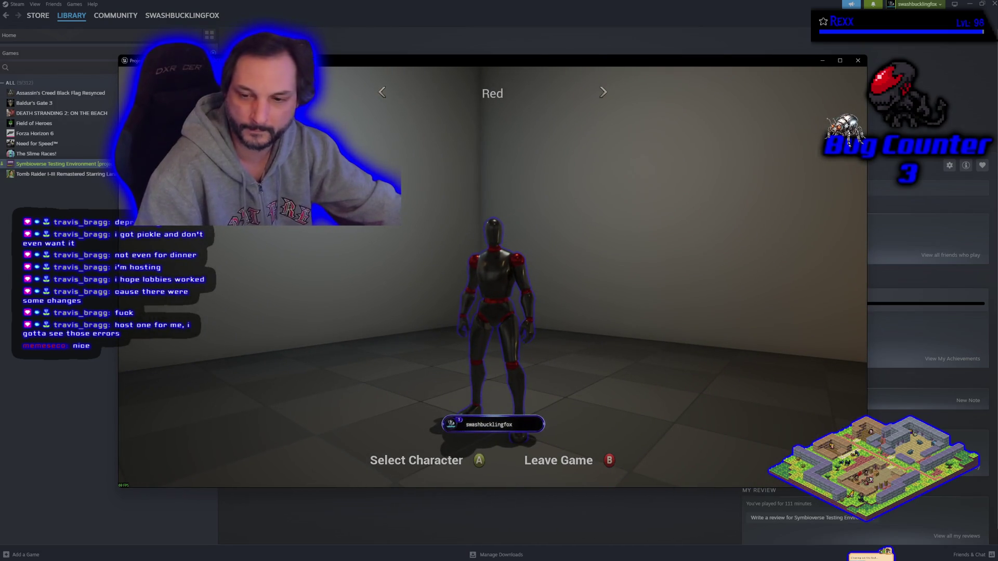
pyautogui.press('Return')
pyautogui.press('Return')
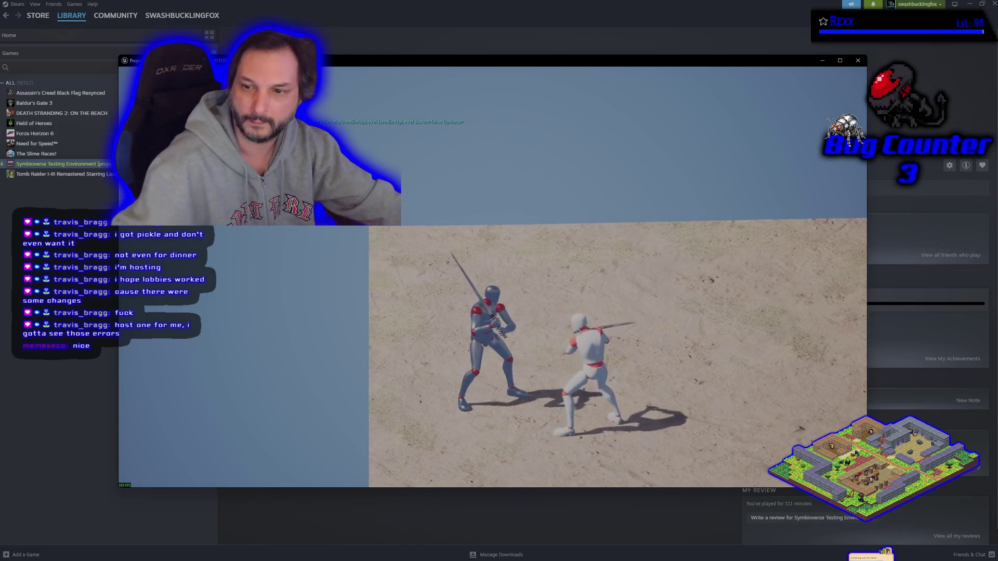
# Step: Quit the running Project Silver Sword session with Alt+F4
pyautogui.hotkey('alt', 'F4')
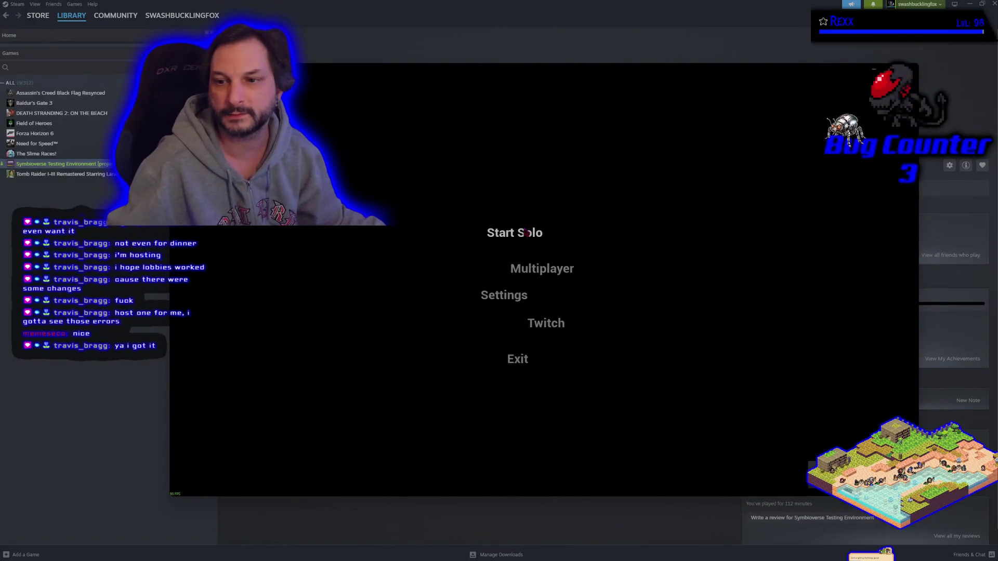
# Step: Start a solo game, cycle the mannequin colour to Green, and confirm to begin the match
pyautogui.click(530, 232)
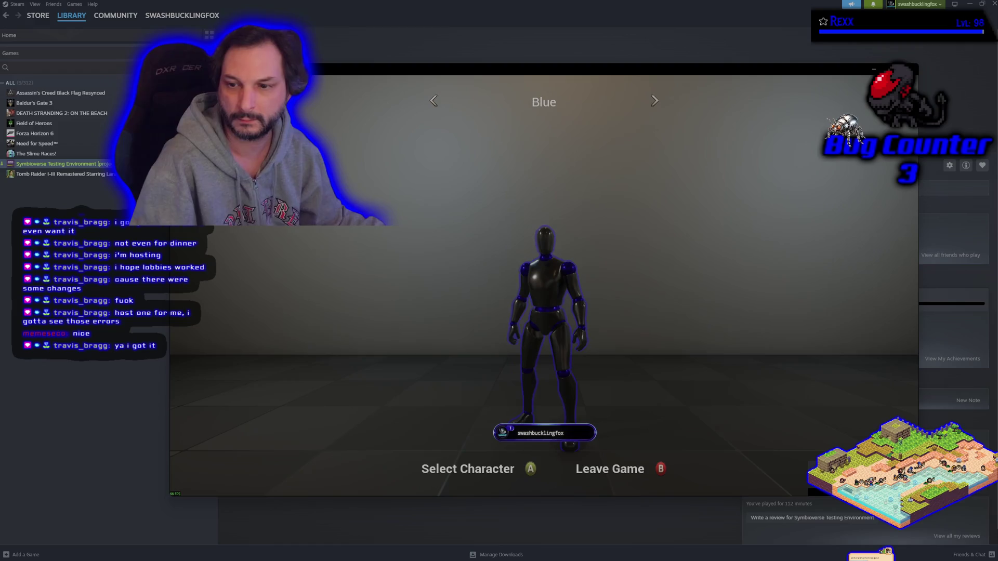
pyautogui.press('Right')
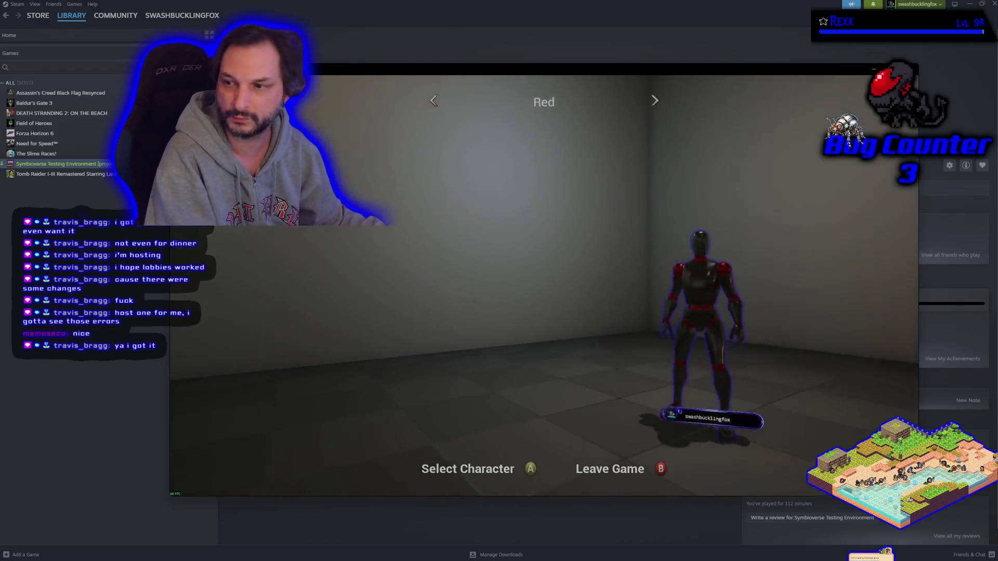
pyautogui.press('Right')
pyautogui.press('Return')
pyautogui.press('Return')
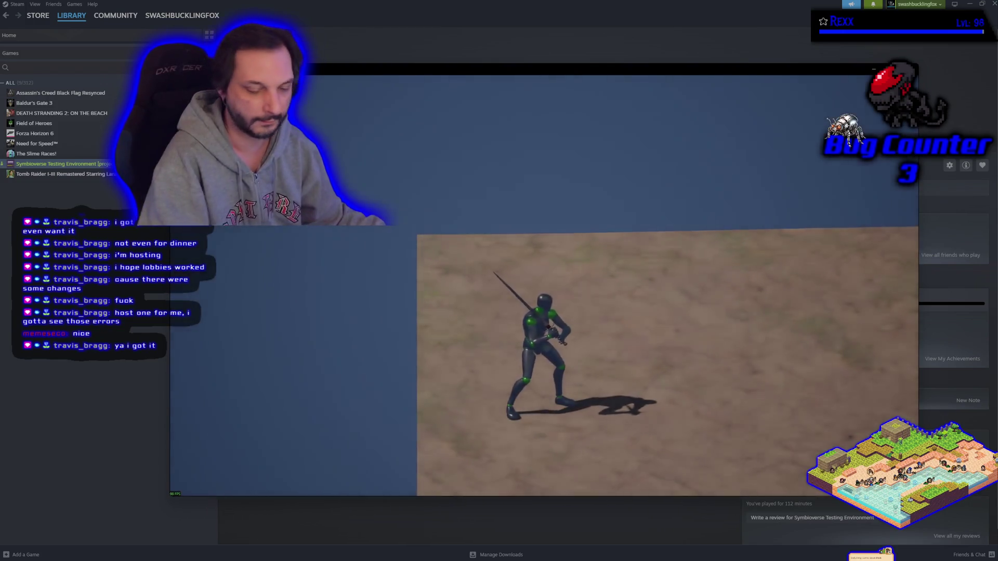
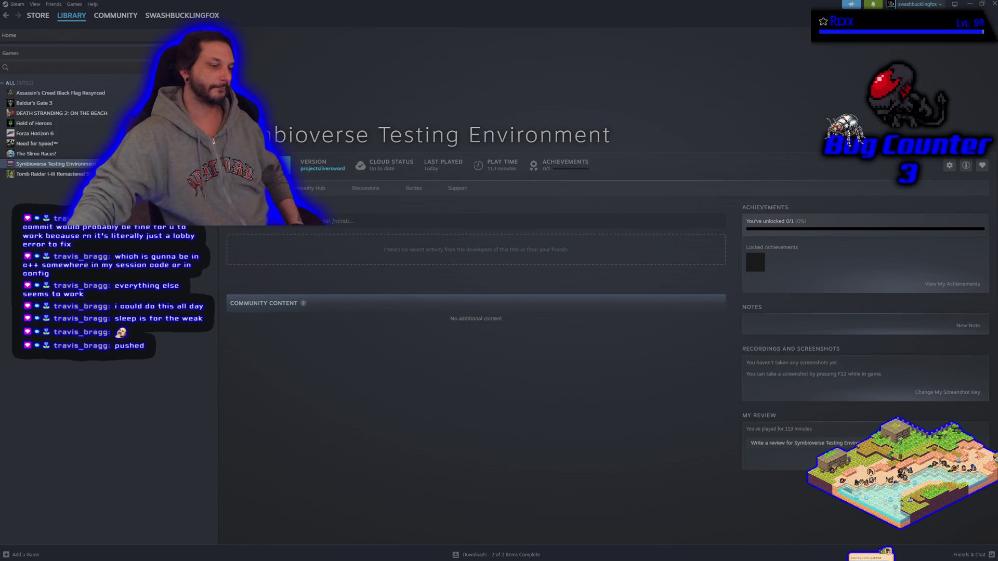
# Step: Bring up GitHub Desktop, glance at the commit history, then return to the Changes view
pyautogui.hotkey('alt', 'Tab')
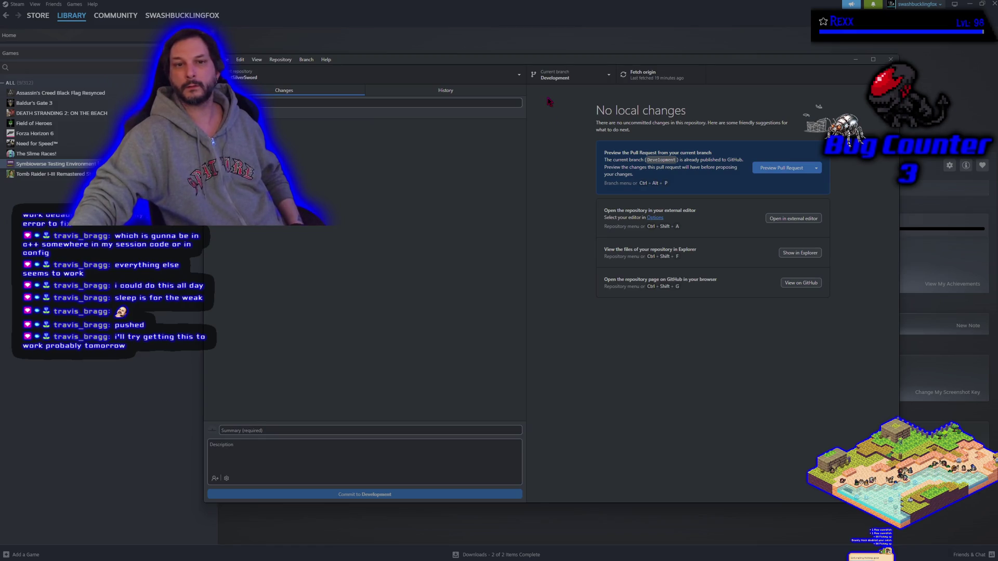
pyautogui.click(419, 94)
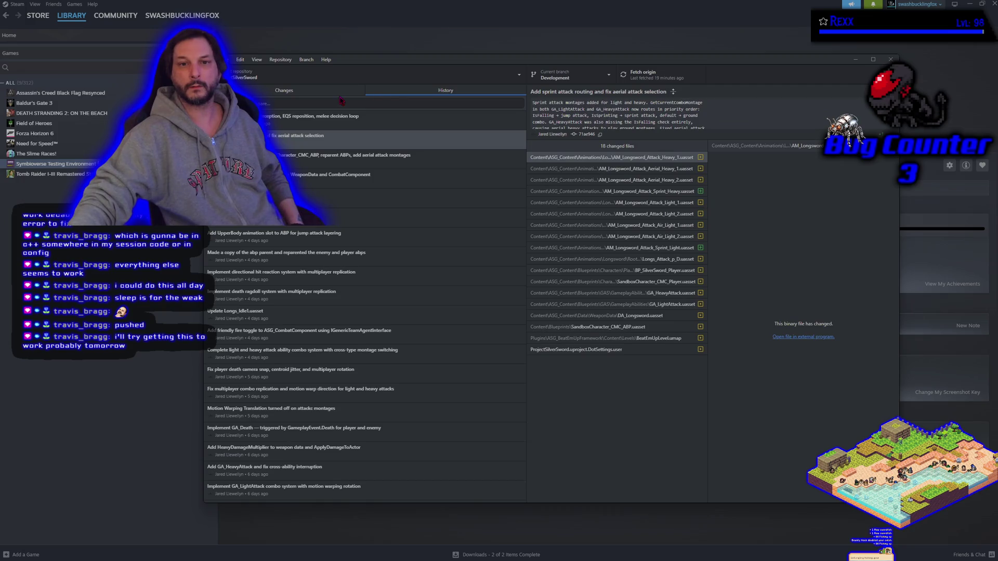
pyautogui.click(330, 93)
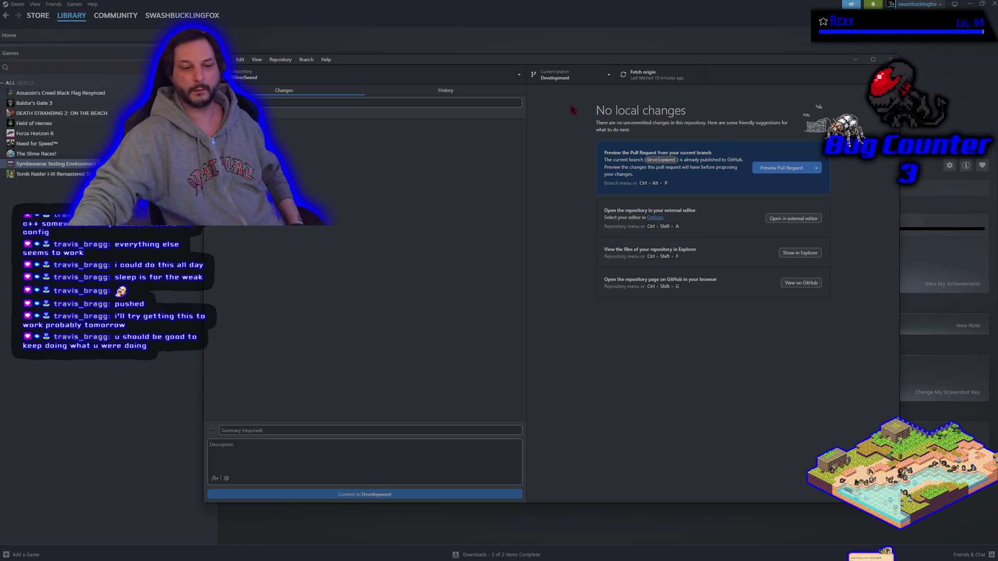
# Step: Fetch and pull the one incoming origin commit into Development, then view the history
pyautogui.moveTo(540, 59); pyautogui.dragTo(488, 54)
pyautogui.click(534, 77)
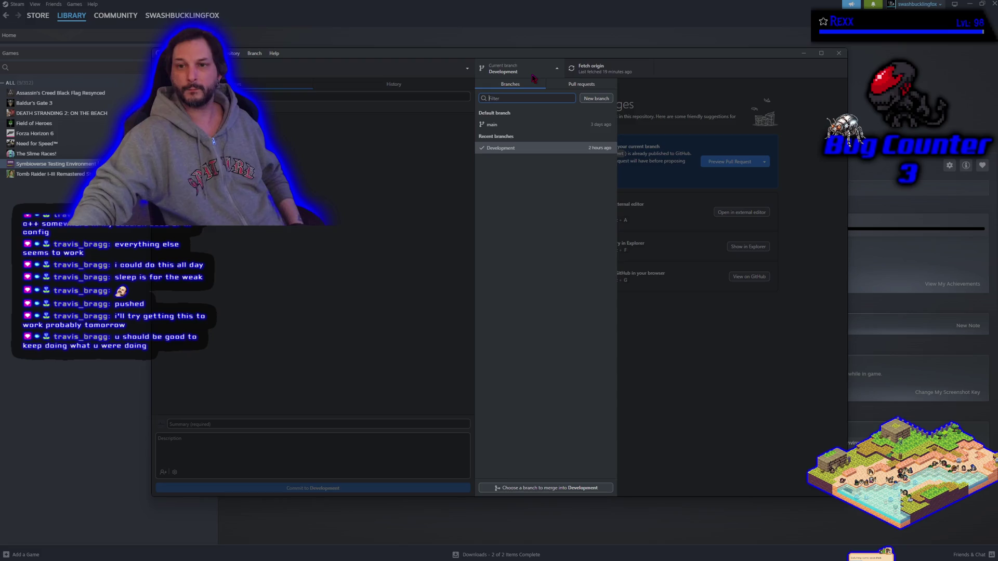
pyautogui.click(533, 77)
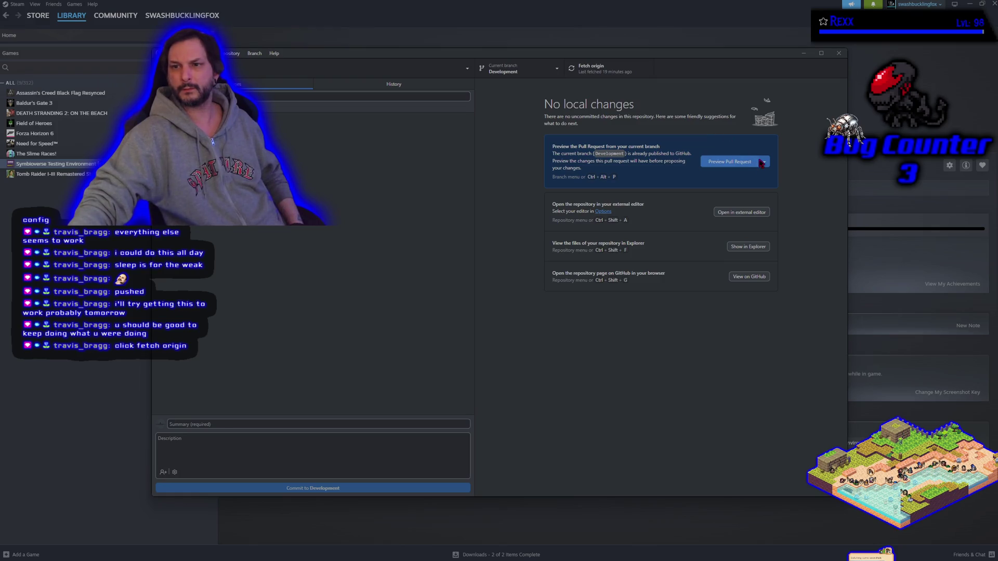
pyautogui.click(764, 162)
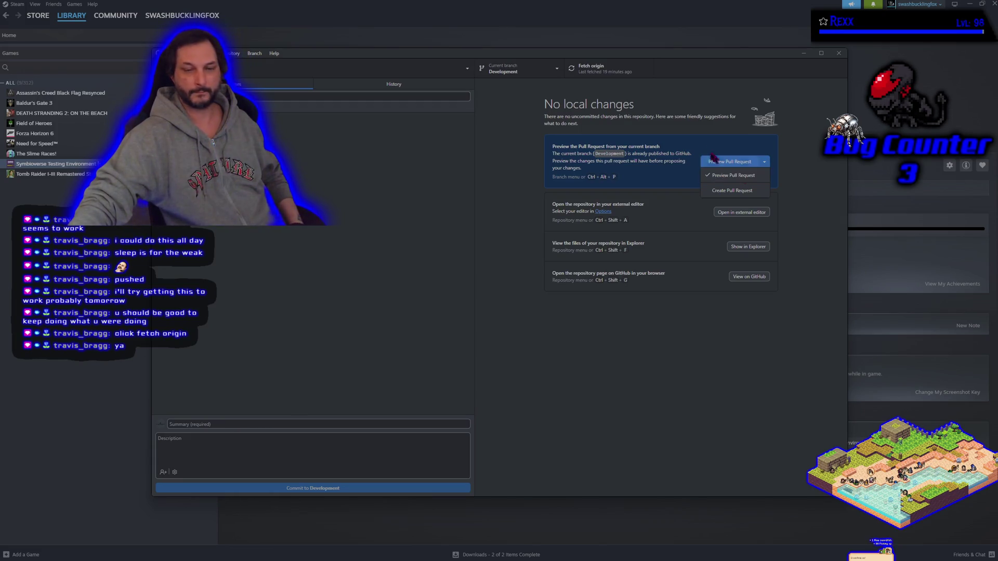
pyautogui.click(591, 68)
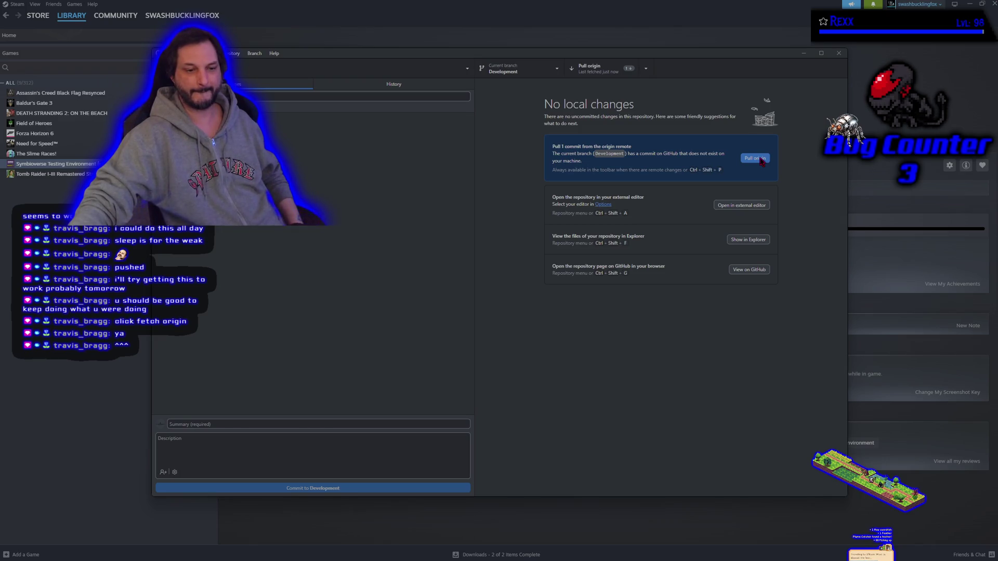
pyautogui.click(759, 159)
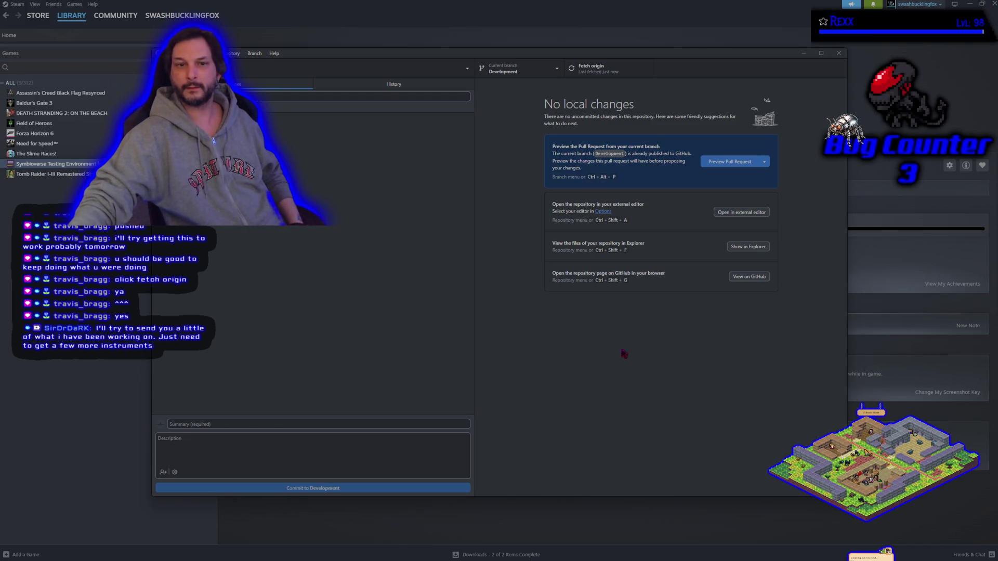
pyautogui.click(352, 83)
# Step: Select the 'Adding Character Selection.' commit and scroll through its 164 changed files
pyautogui.click(326, 114)
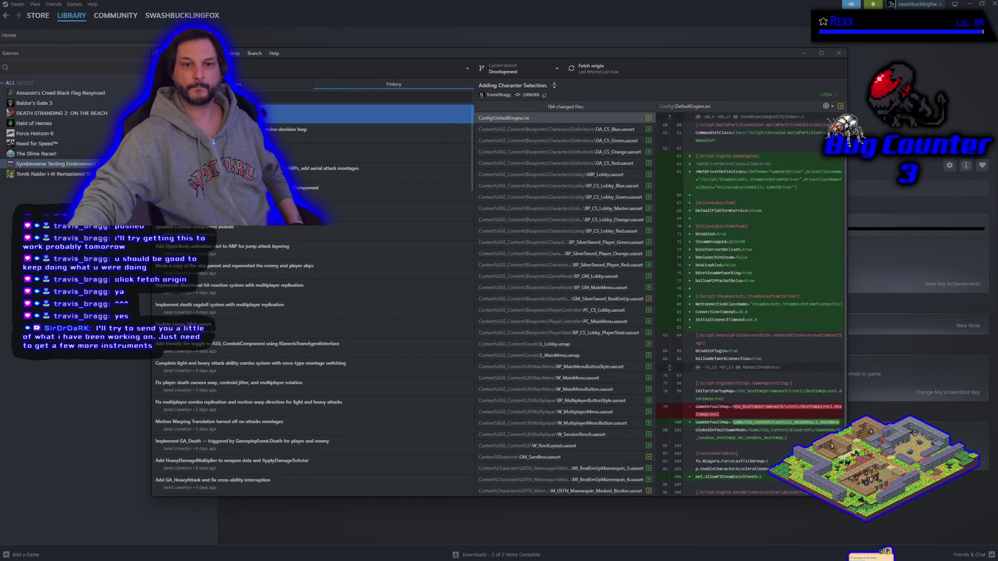
pyautogui.scroll(-15, 548, 349)
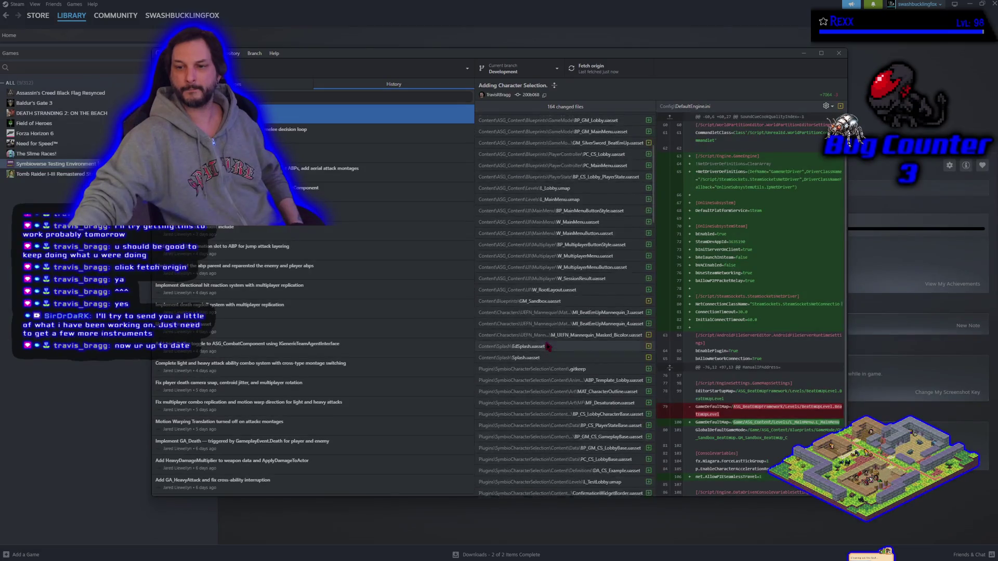
pyautogui.scroll(-5, 546, 347)
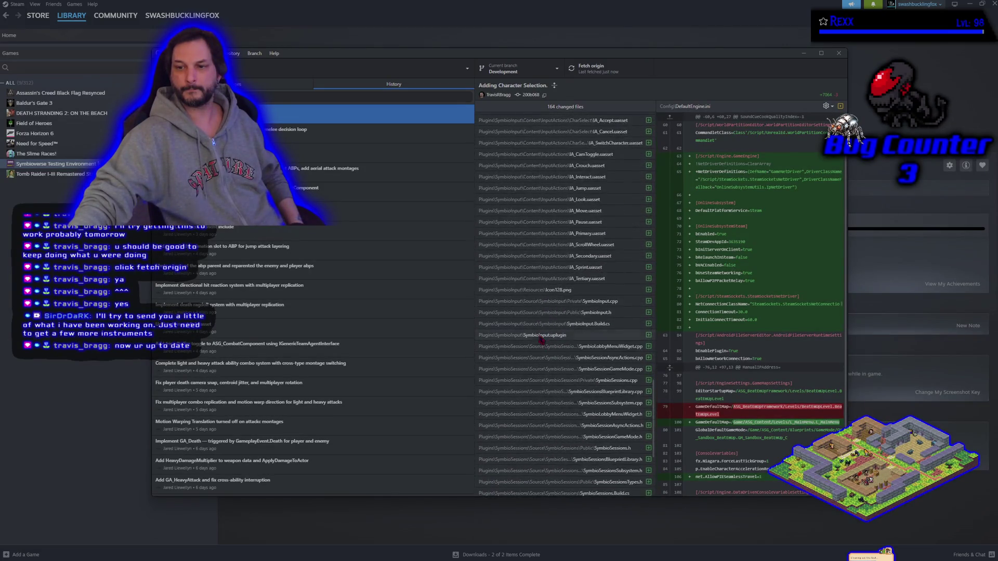
pyautogui.scroll(20, 532, 331)
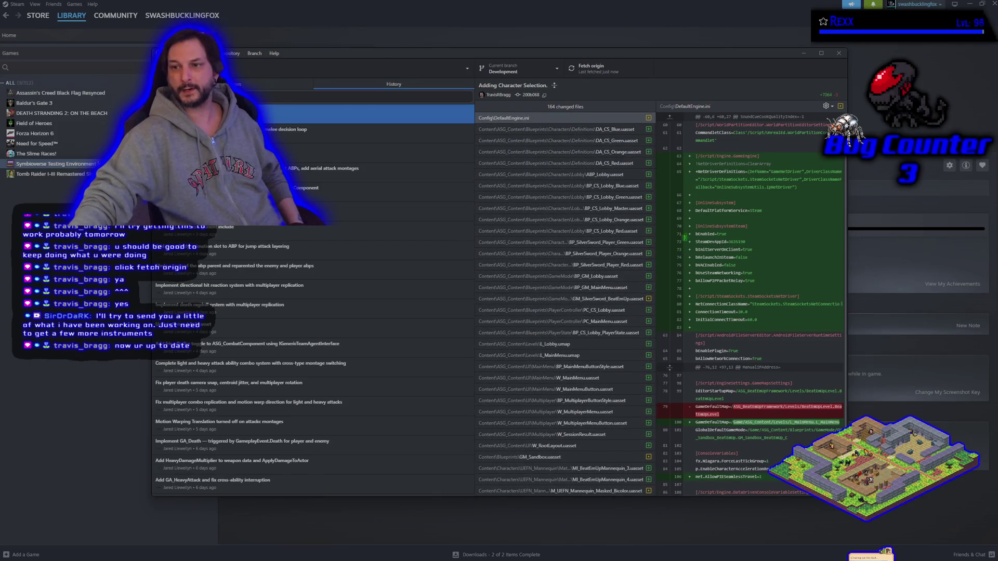
# Step: Maximize GitHub Desktop and review lines 64 to 82 of the DefaultEngine.ini diff
pyautogui.click(821, 53)
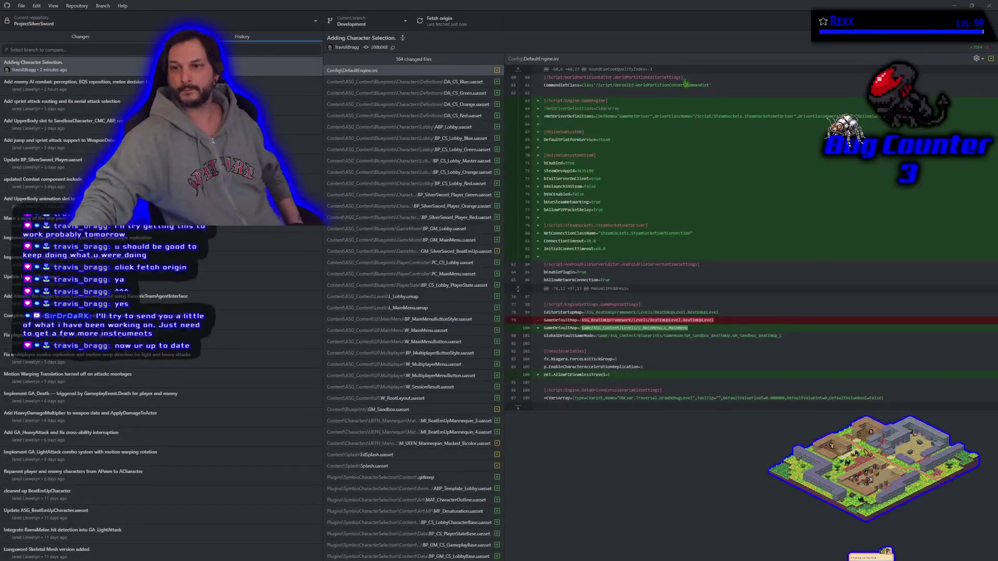
pyautogui.moveTo(614, 211); pyautogui.dragTo(533, 107)
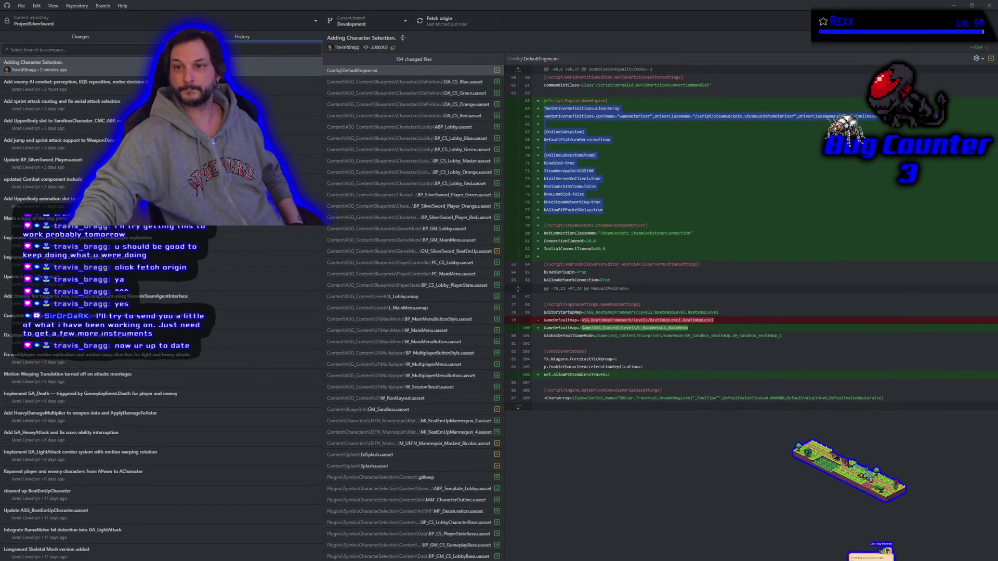
pyautogui.moveTo(606, 249)
pyautogui.mouseDown()
pyautogui.moveTo(572, 240)
pyautogui.moveTo(542, 107)
pyautogui.mouseUp()
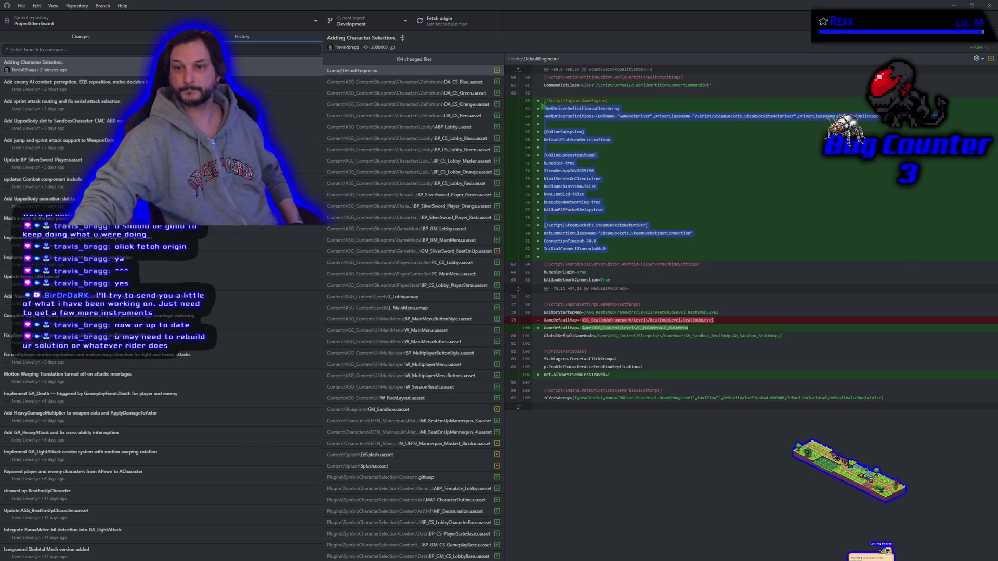
pyautogui.click(601, 212)
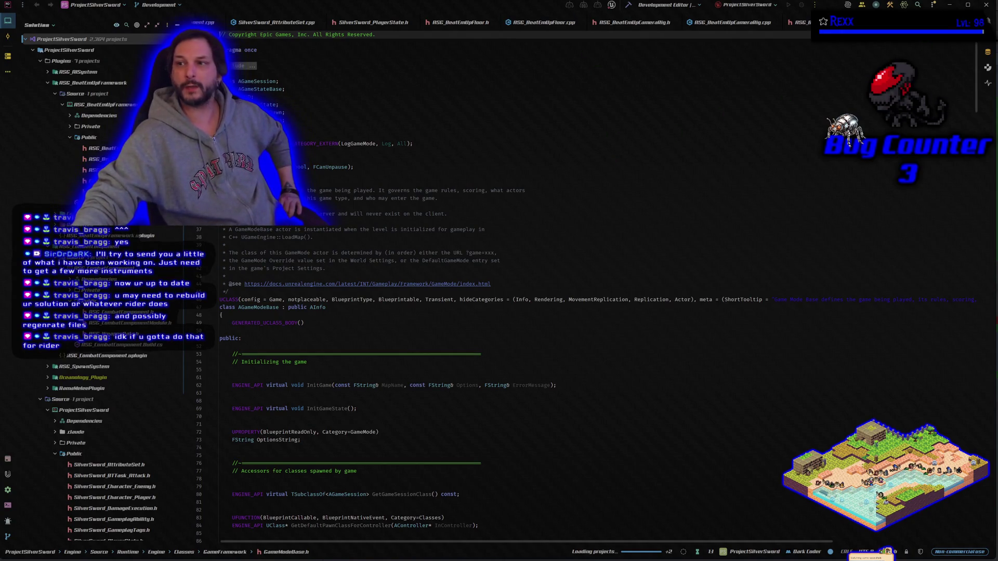
pyautogui.hotkey('alt', 'Tab')
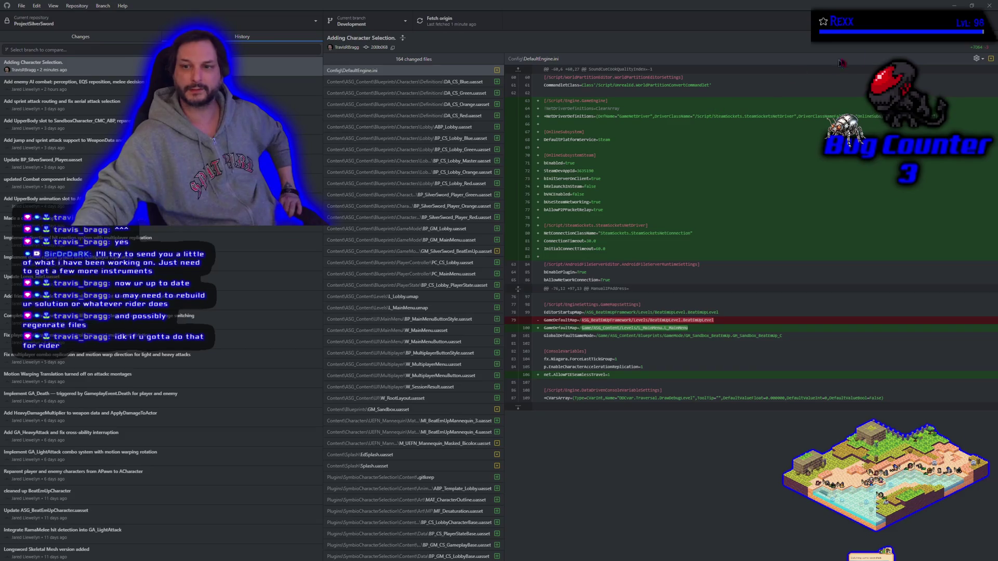
# Step: Close GitHub Desktop and Steam, then run ResetBinariesUE5.bat in the ProjectSilverSword folder
pyautogui.hotkey('ctrl', '1')
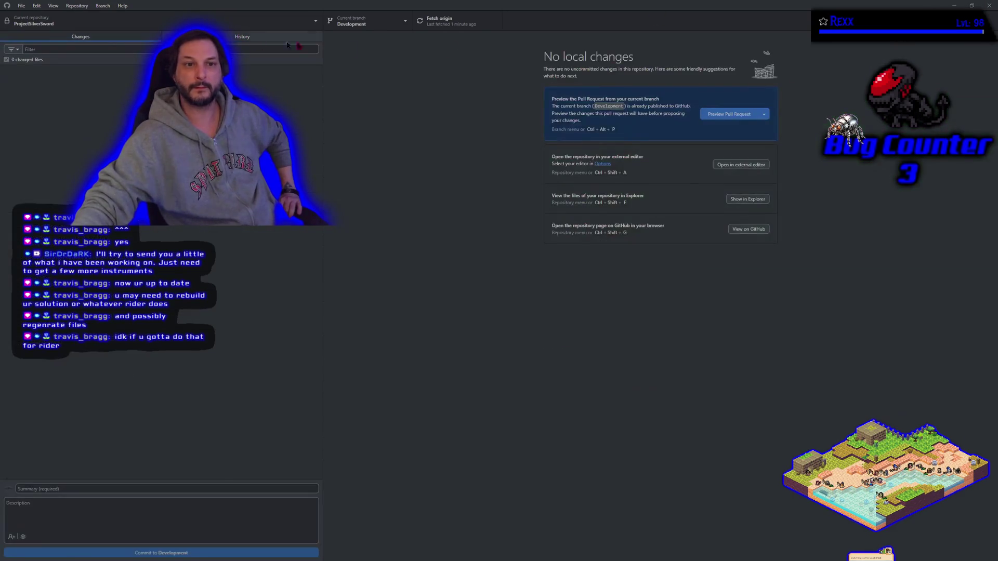
pyautogui.click(954, 5)
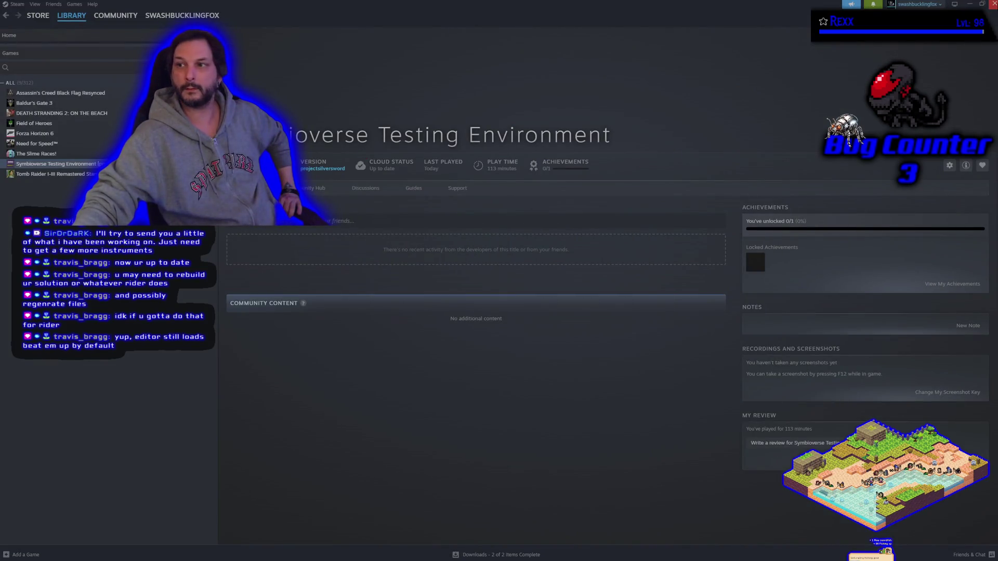
pyautogui.click(993, 4)
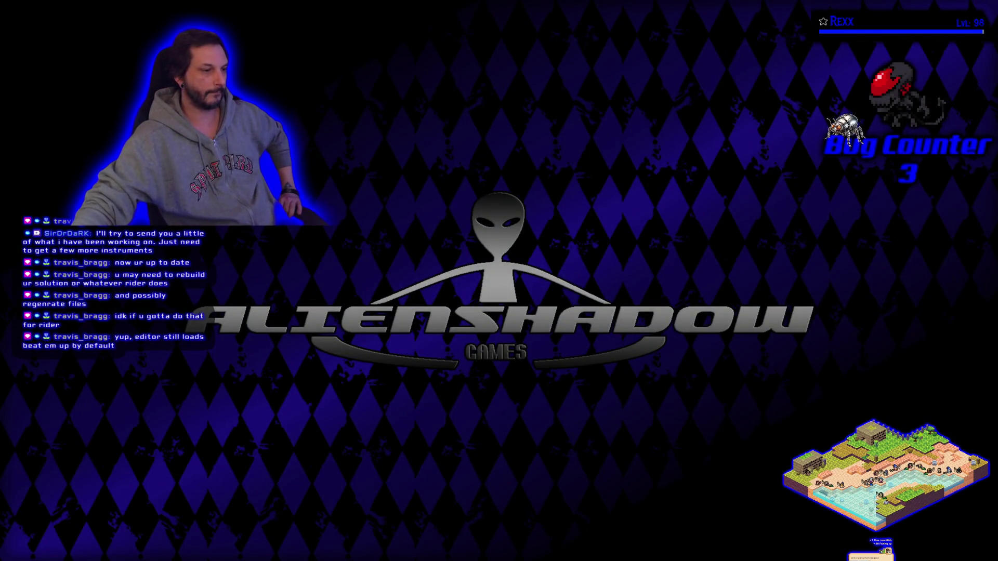
pyautogui.press('super+e')
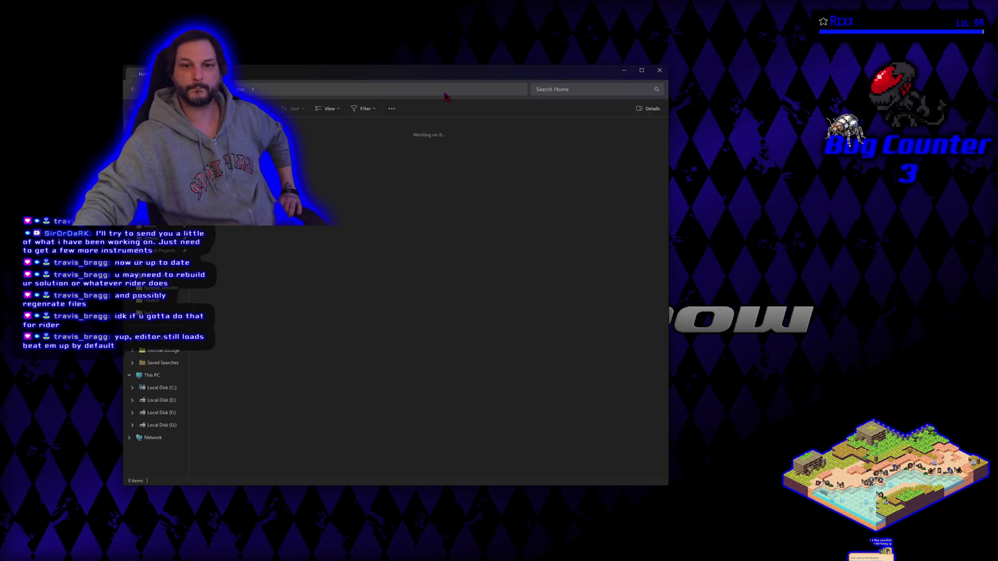
pyautogui.click(155, 281)
pyautogui.doubleClick(228, 377)
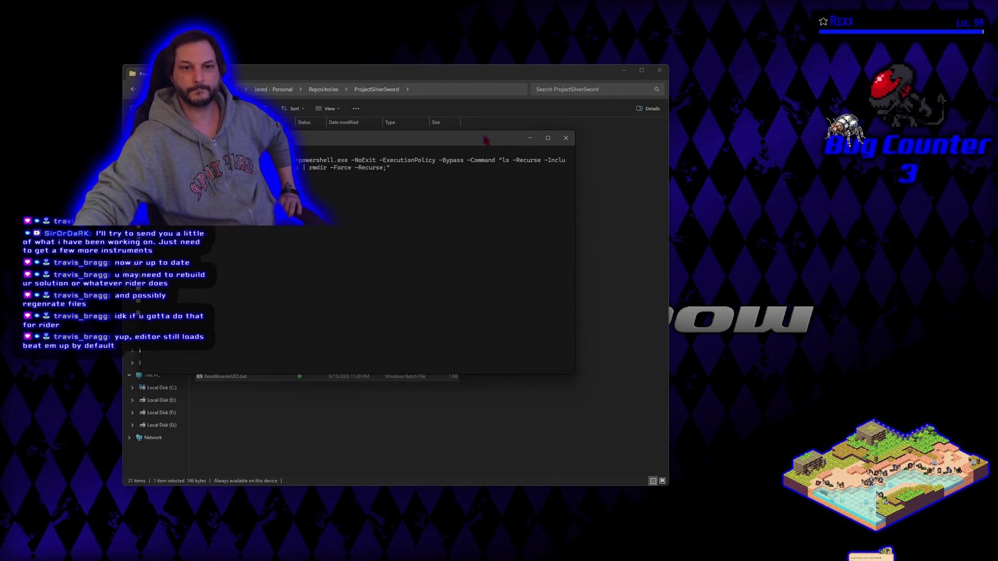
pyautogui.click(565, 138)
# Step: Generate Visual Studio project files for ProjectSilverSword.uproject
pyautogui.rightClick(238, 303)
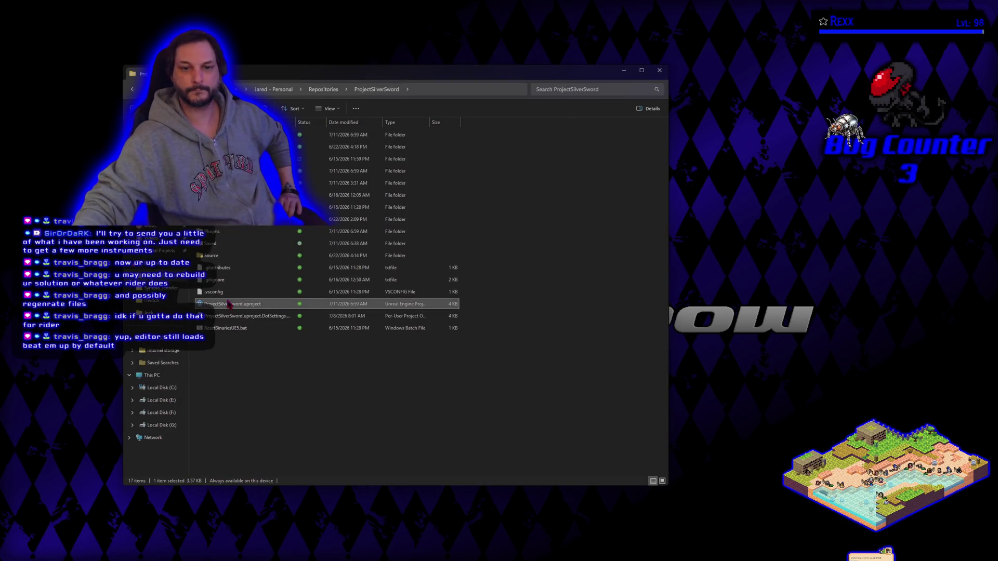
pyautogui.click(305, 293)
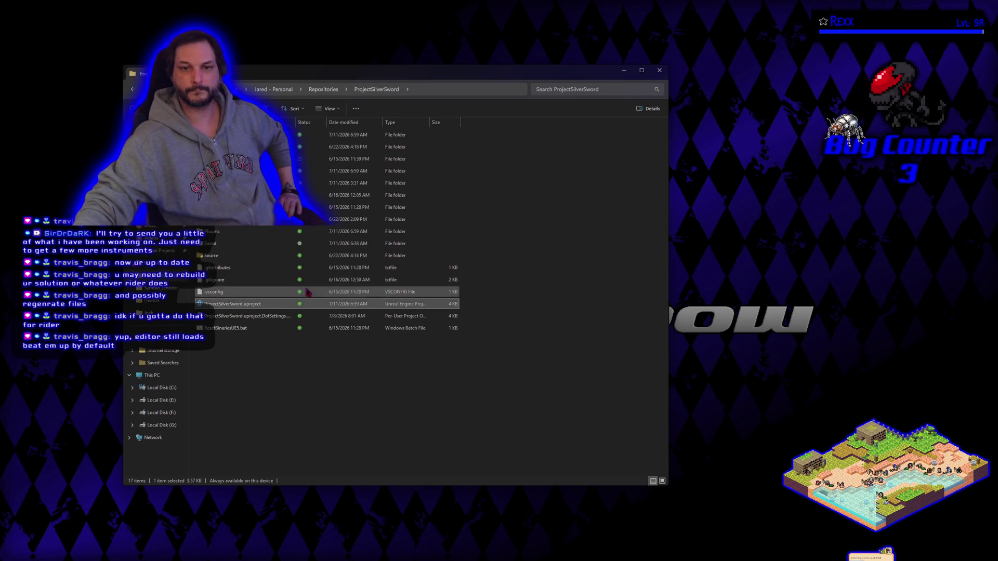
pyautogui.click(289, 289)
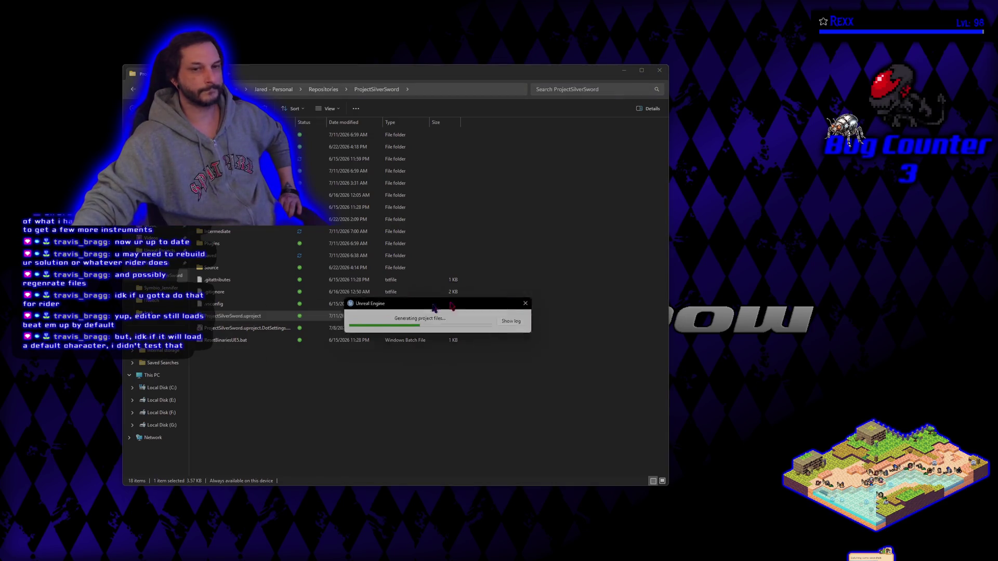
# Step: Close File Explorer, open a new window and push it off-screen to reveal Rider's solution
pyautogui.click(665, 73)
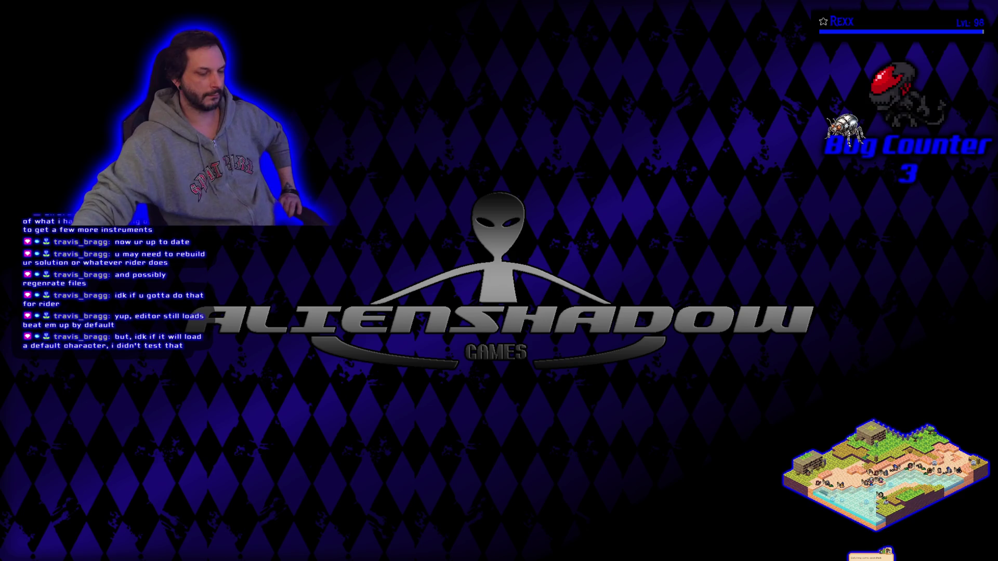
pyautogui.press('super+e')
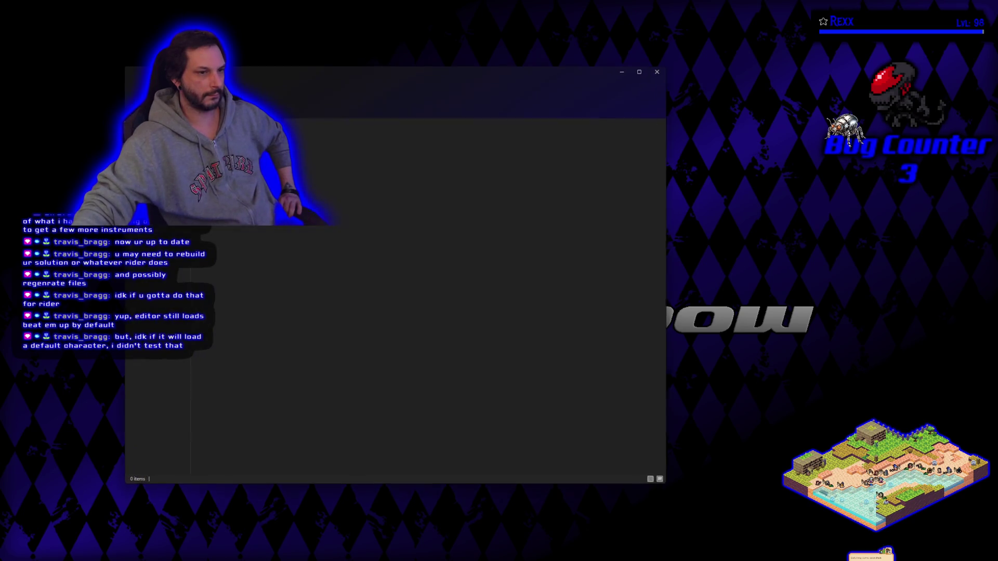
pyautogui.moveTo(347, 76); pyautogui.dragTo(0, 94)
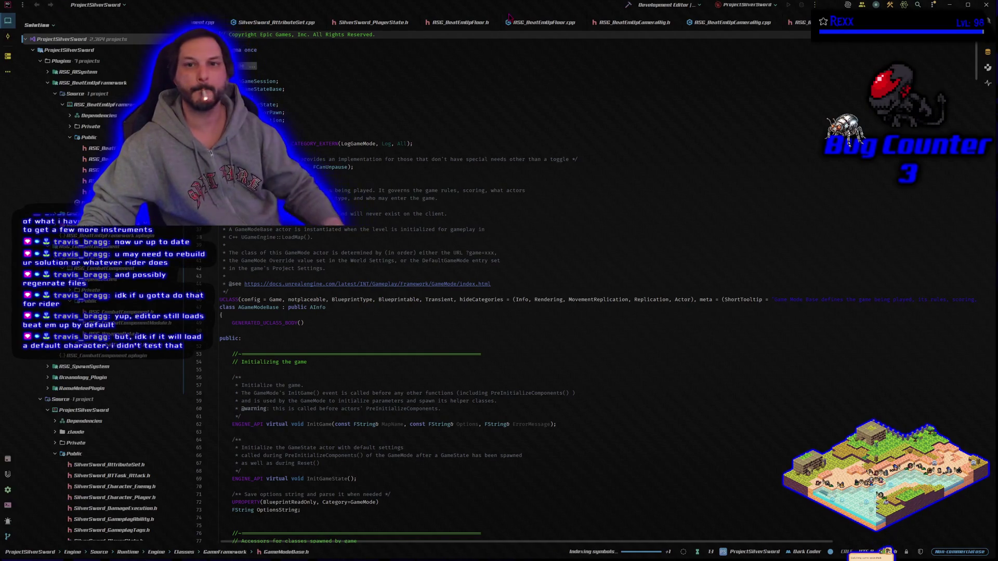
# Step: Start a build of the ProjectSilverSword solution from Rider's toolbar
pyautogui.click(630, 5)
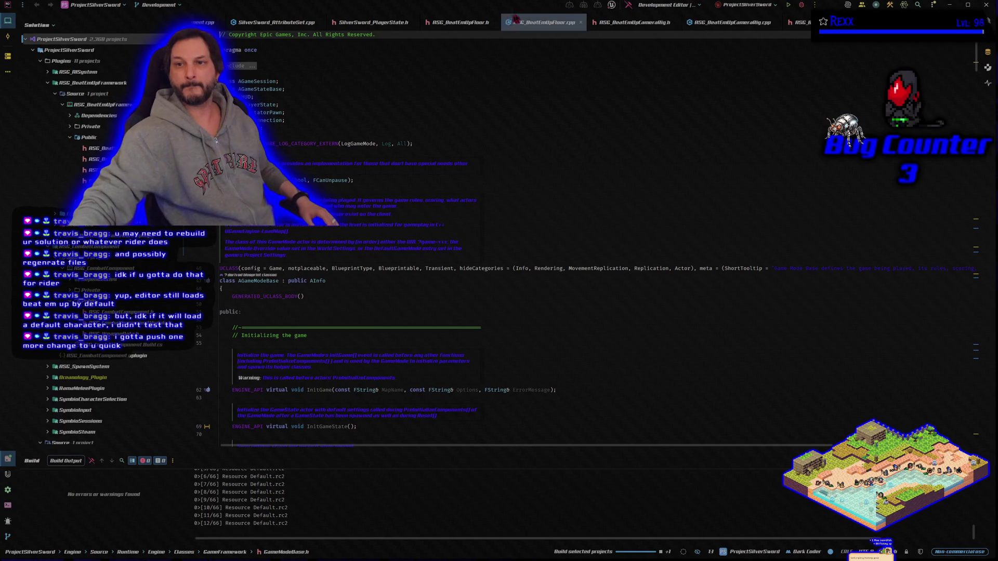
# Step: Cancel and restart the Rider build, then cancel it for good with Ctrl+Break
pyautogui.click(628, 6)
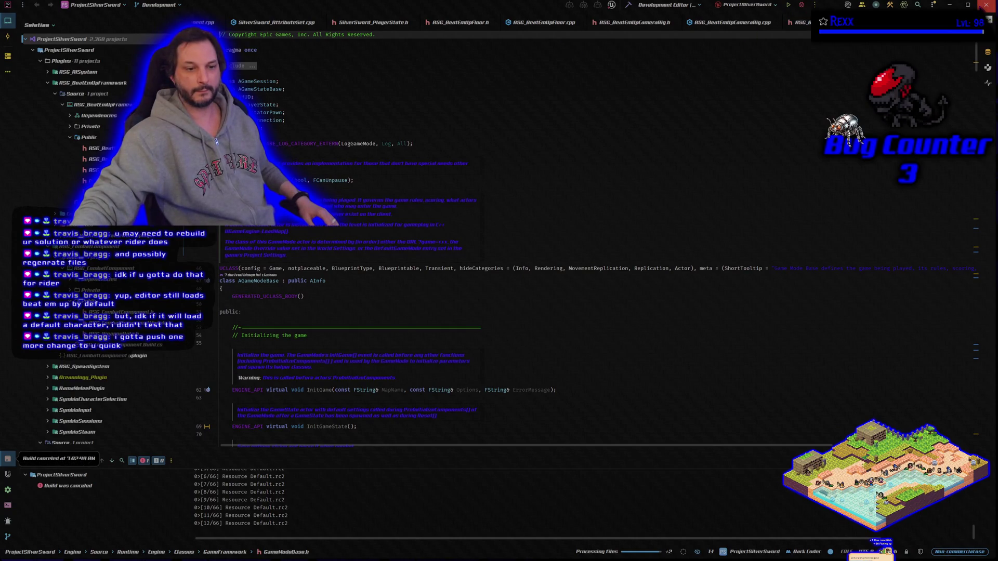
pyautogui.click(627, 6)
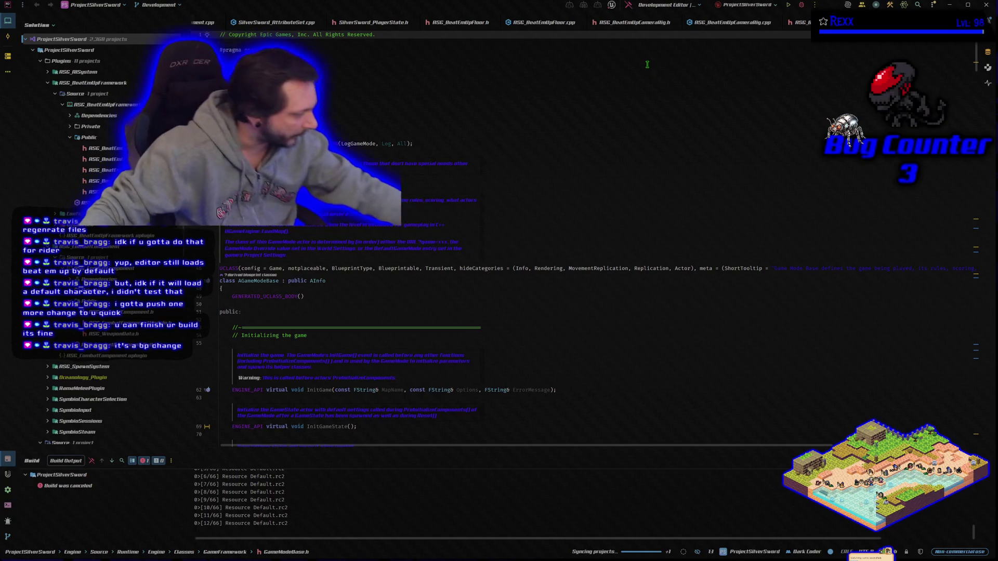
pyautogui.hotkey('ctrl', 'shift', 'b')
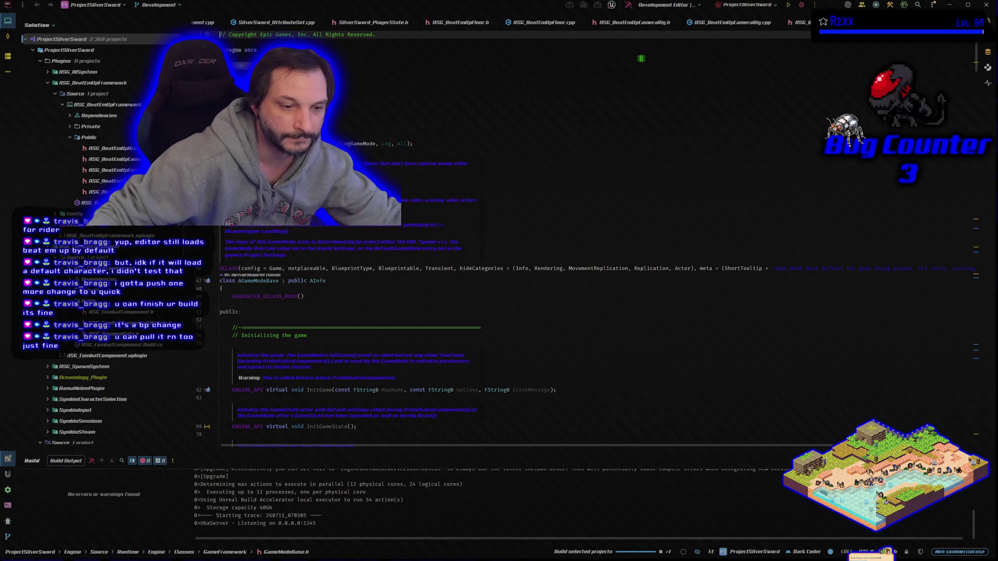
pyautogui.press('ctrl+Break')
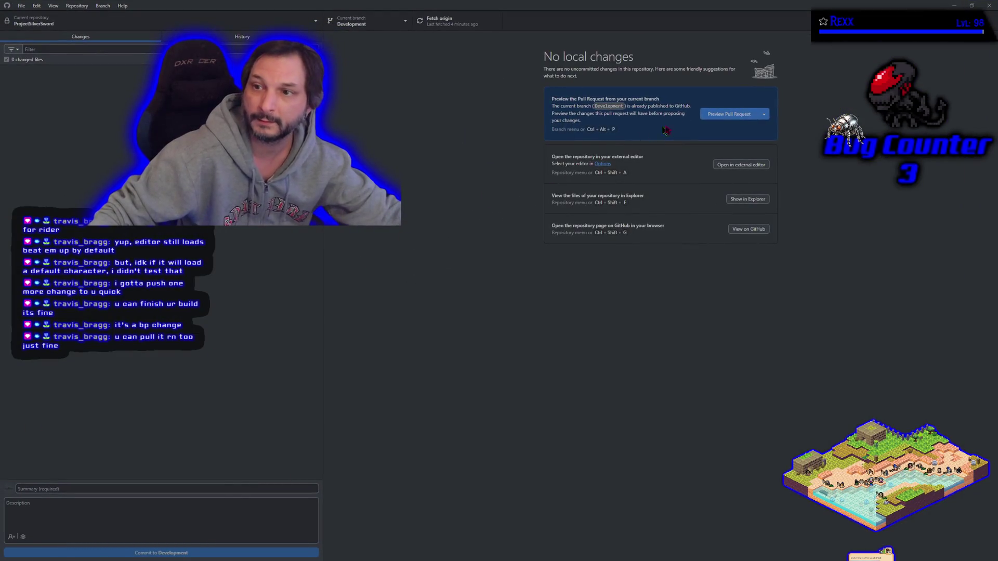
# Step: Pull the new BP_SilverSword_PlayerState.uasset commit onto Development and inspect its changed file
pyautogui.click(441, 21)
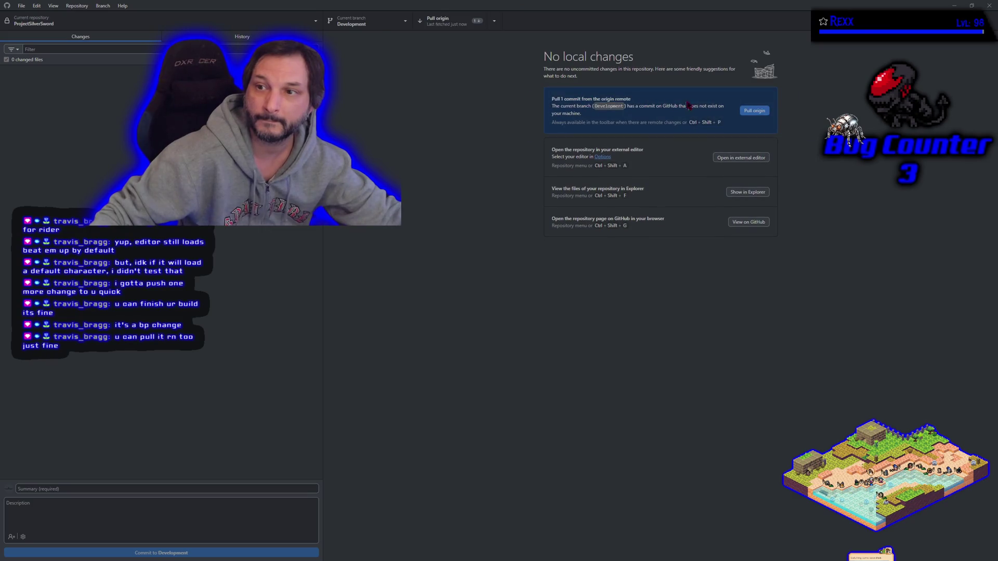
pyautogui.click(753, 114)
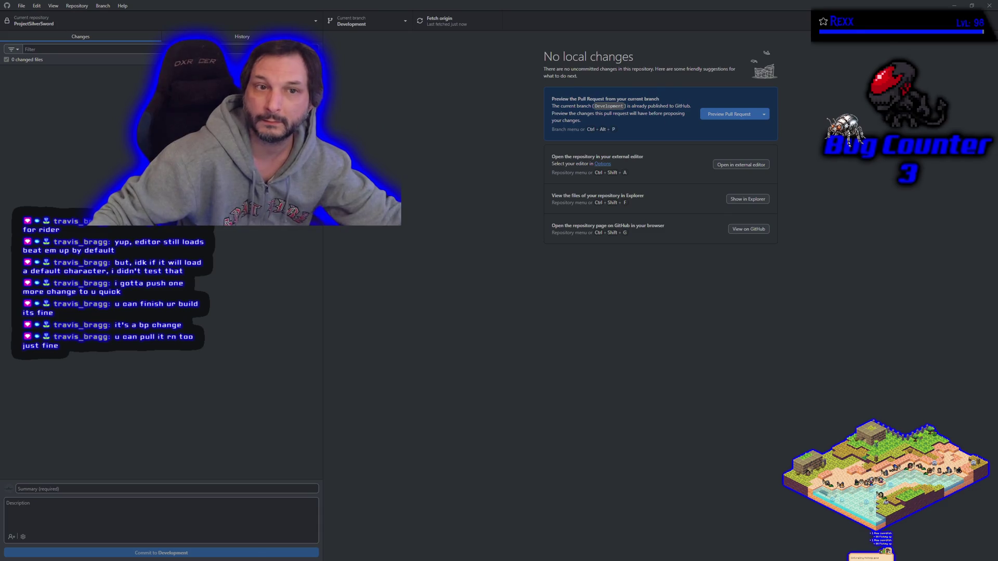
pyautogui.click(242, 36)
pyautogui.click(112, 68)
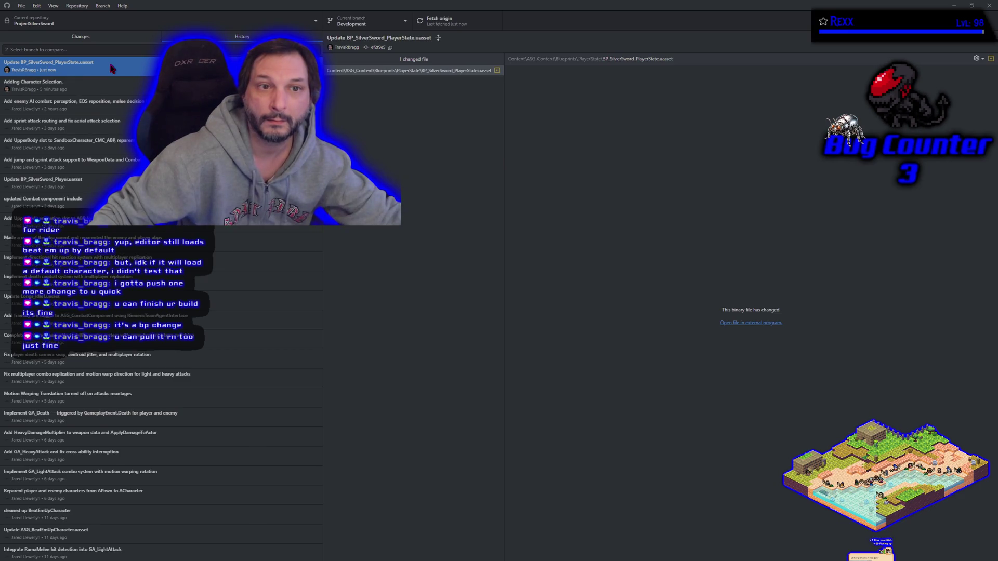
pyautogui.click(81, 37)
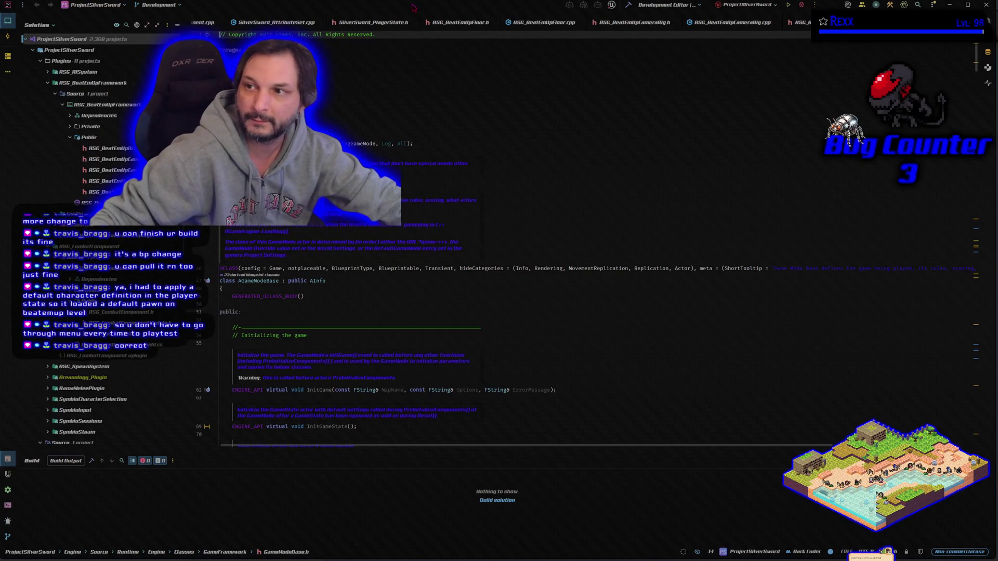
# Step: Rebuild the solution and cancel it once the heap-limit out-of-memory errors appear
pyautogui.click(628, 5)
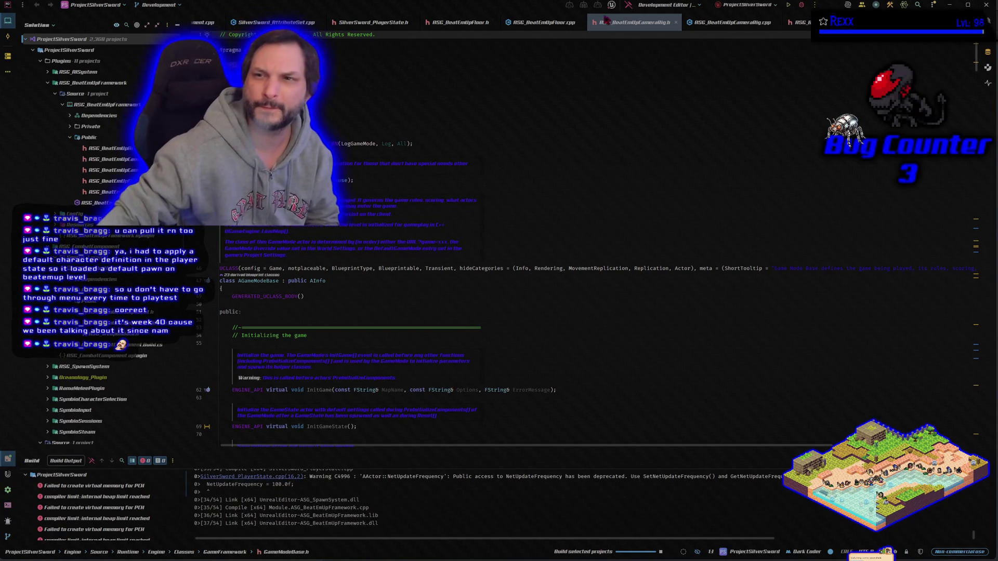
pyautogui.click(630, 5)
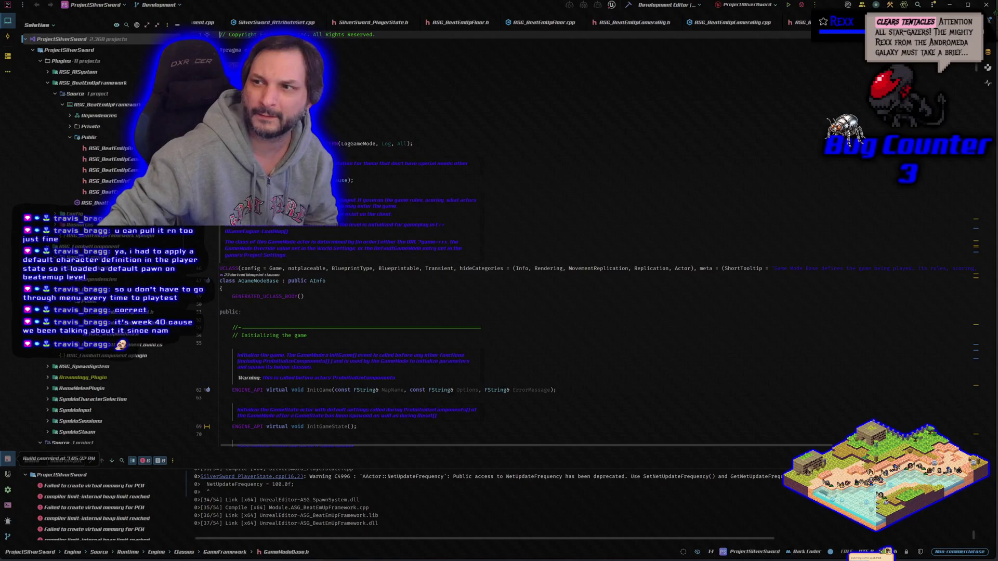
# Step: Close every open Rider editor tab, finishing with SilverSword_AttributeSet.cpp
pyautogui.hotkey('alt', 'Tab')
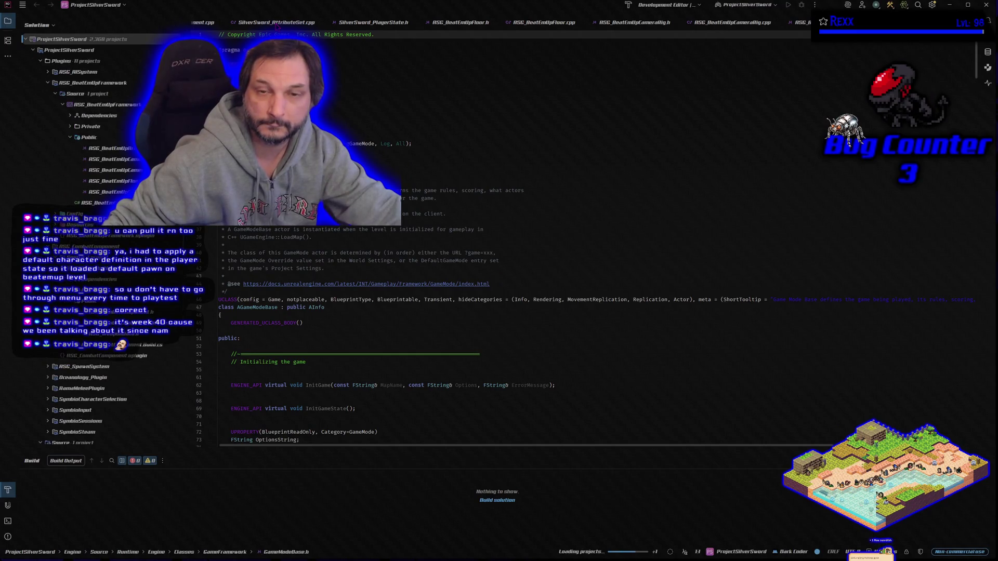
pyautogui.rightClick(277, 25)
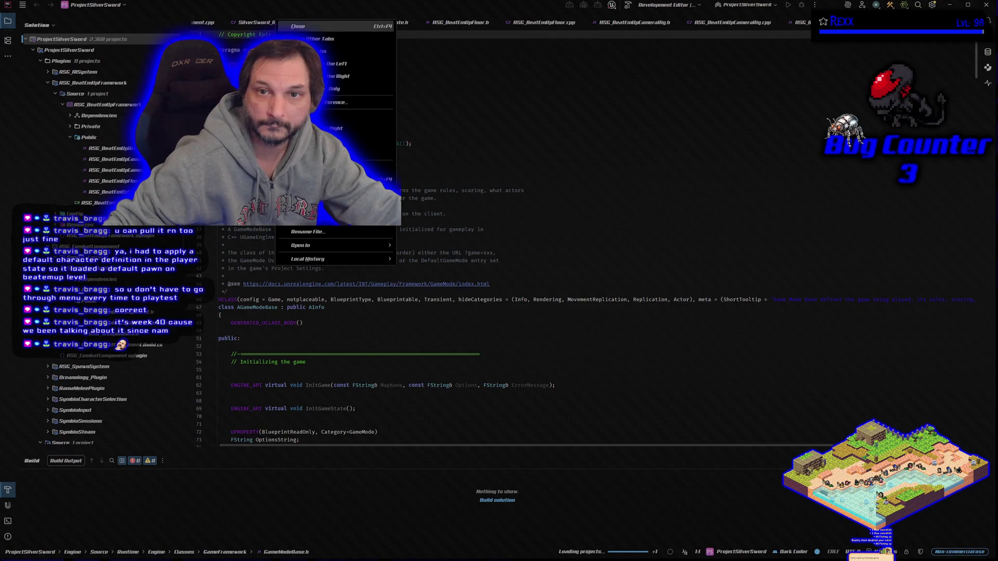
pyautogui.click(291, 38)
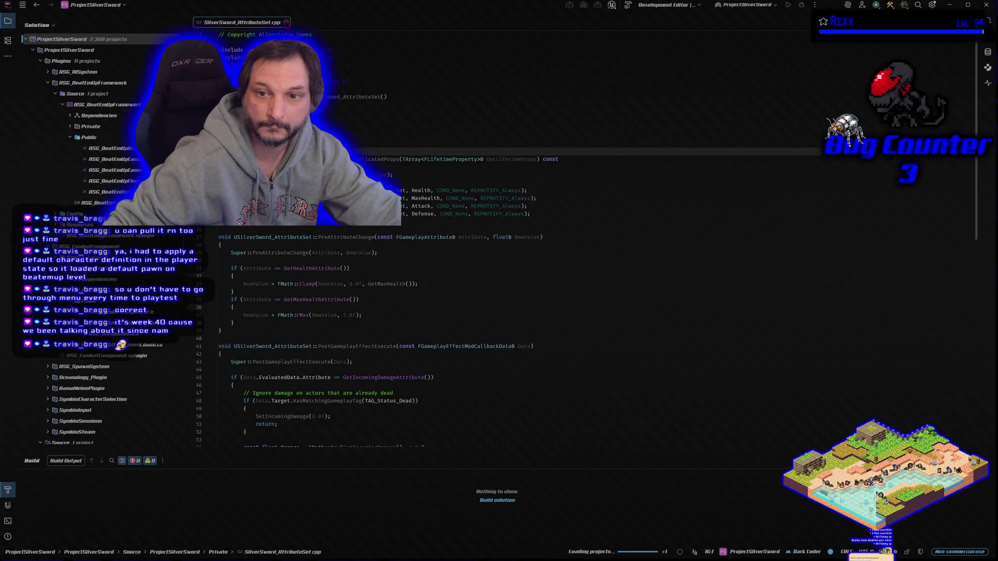
pyautogui.click(286, 22)
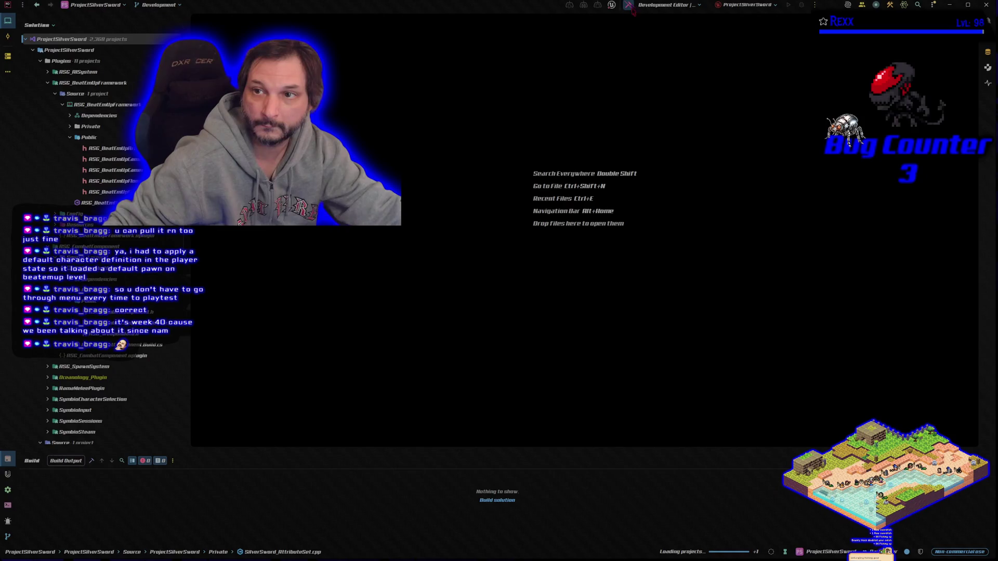
# Step: Rebuild the solution and enlarge Build Output to read the failed log ending in Result: Failed
pyautogui.hotkey('ctrl', 'shift', 'b')
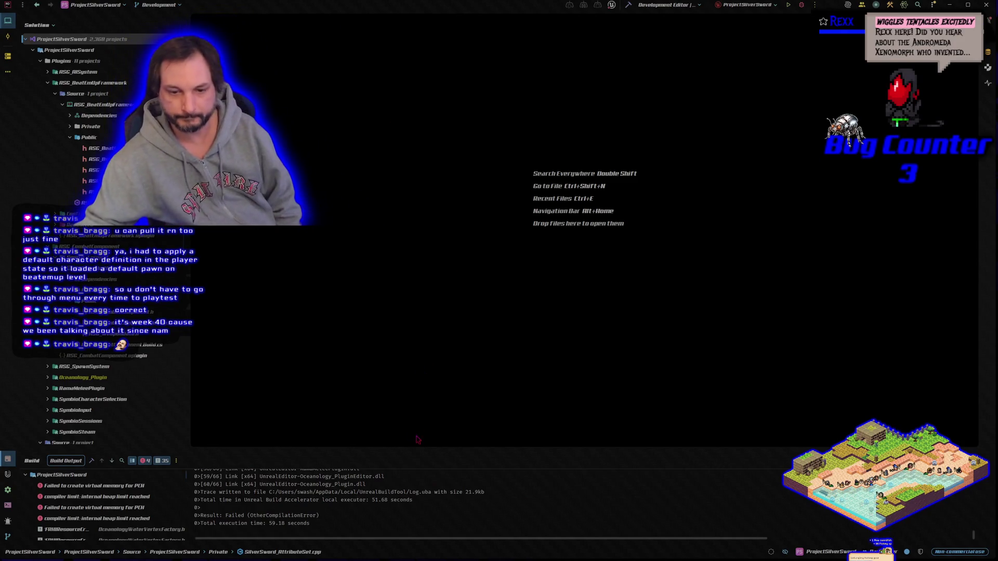
pyautogui.moveTo(397, 450); pyautogui.dragTo(397, 291)
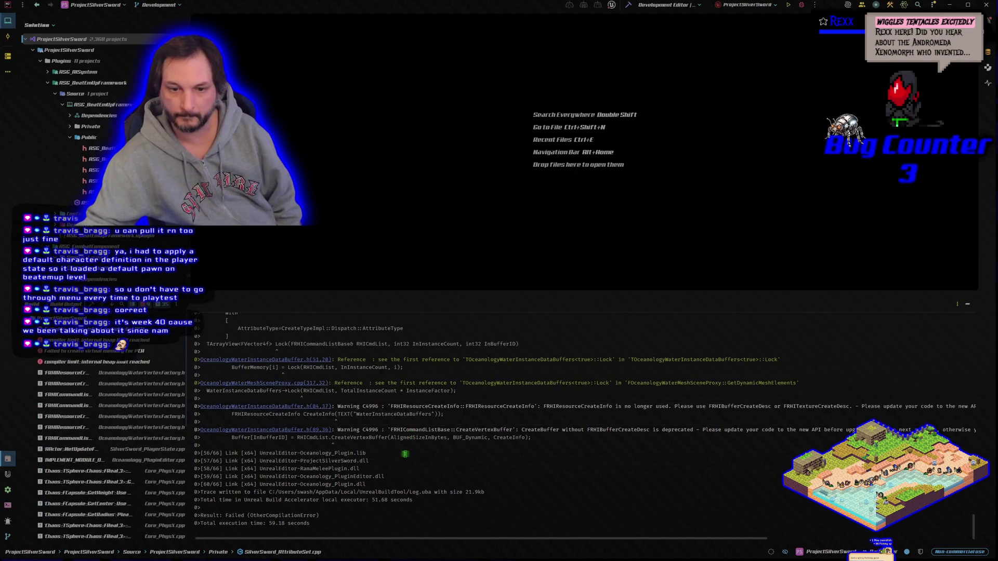
# Step: Review the build log, rebuild until it succeeds, and launch the Unreal Editor under the debugger
pyautogui.scroll(10, 403, 453)
pyautogui.scroll(-10, 405, 475)
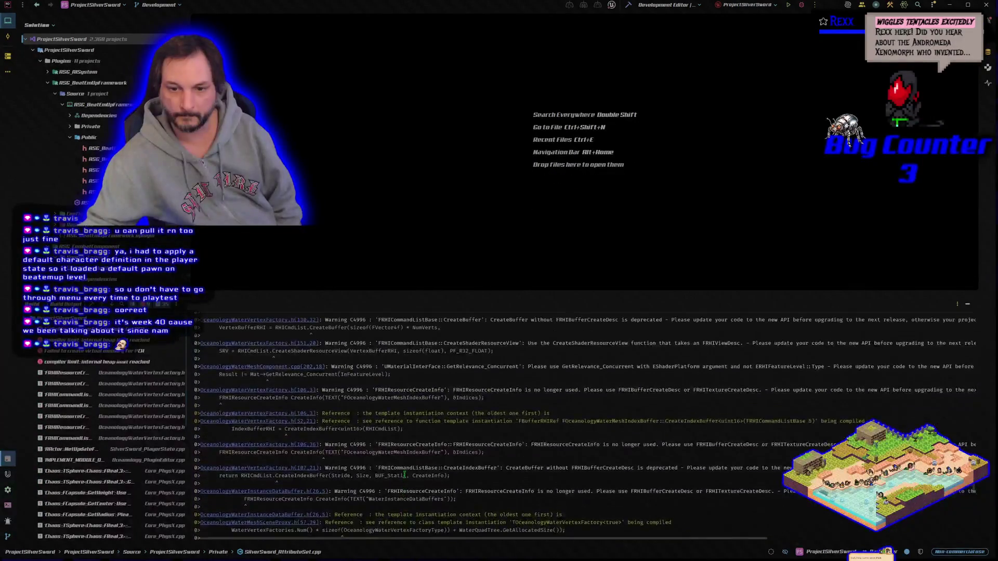
pyautogui.scroll(10, 404, 473)
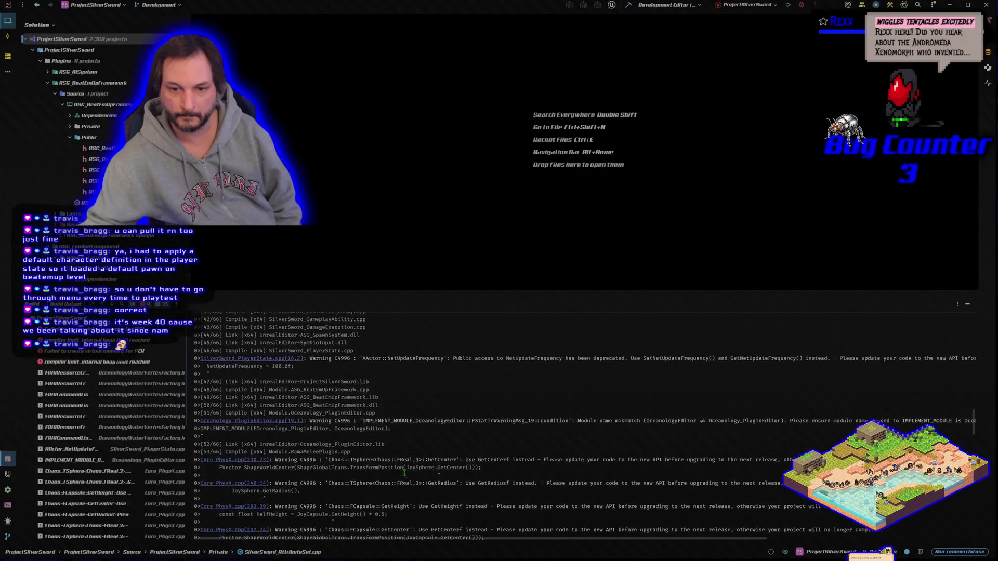
pyautogui.scroll(8, 404, 472)
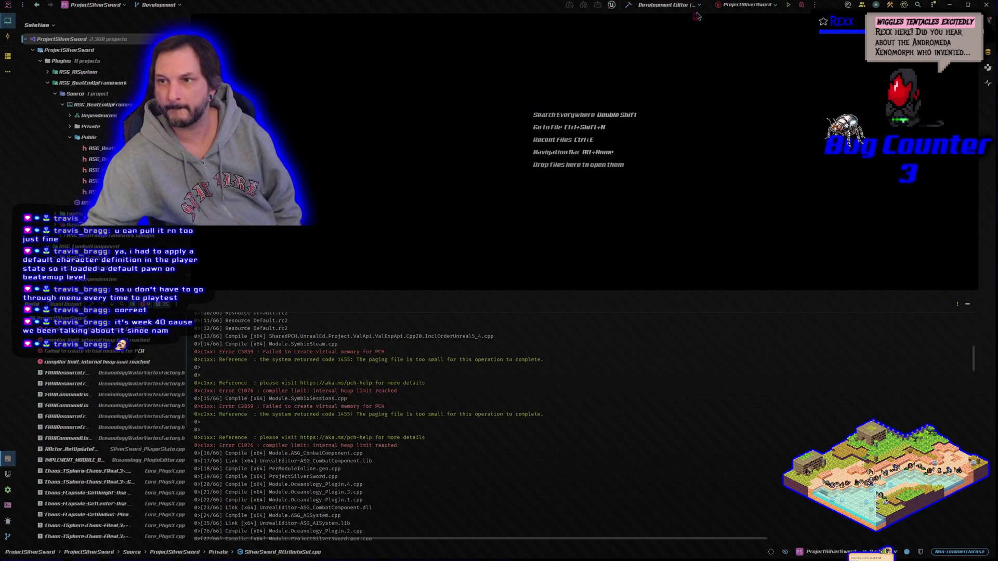
pyautogui.click(629, 5)
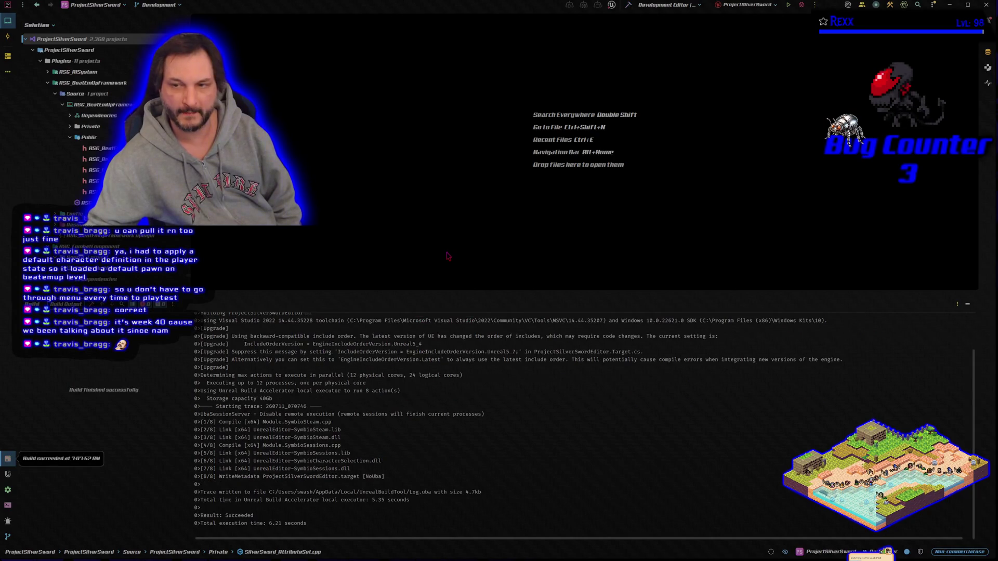
pyautogui.click(800, 6)
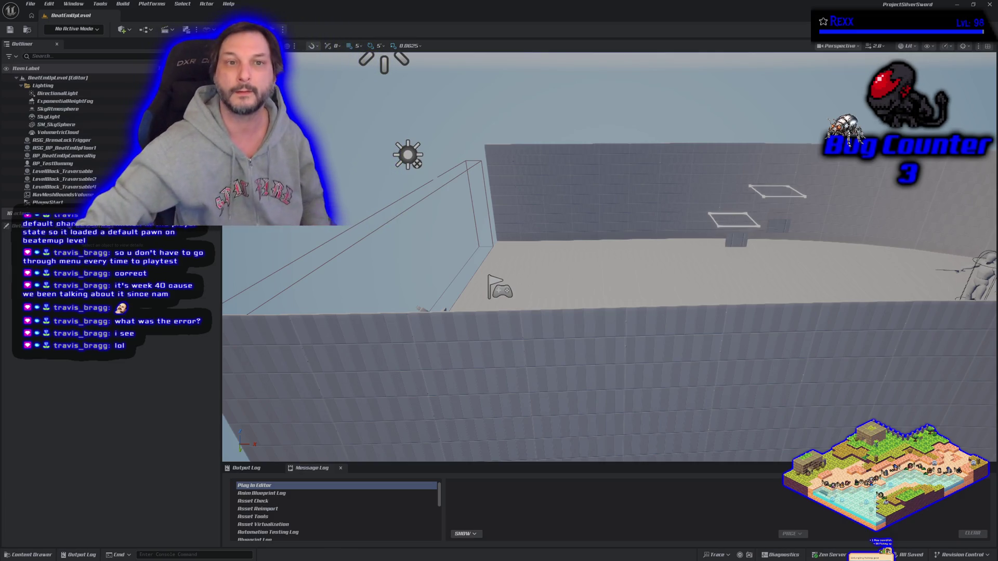
pyautogui.hotkey('alt', 'Tab')
# Step: Open the Maps & Modes page of the Project Settings
pyautogui.click(70, 15)
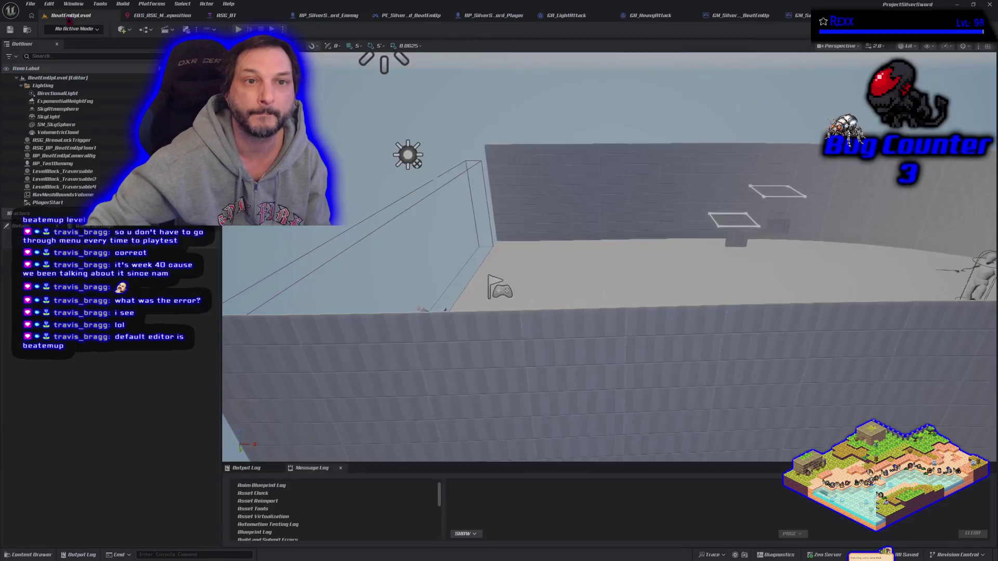
pyautogui.click(49, 4)
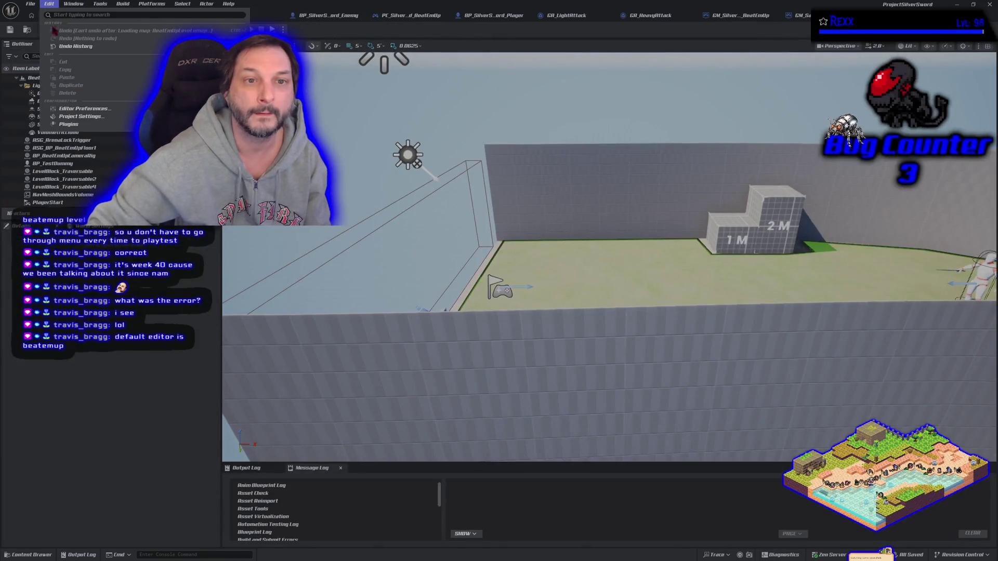
pyautogui.click(73, 117)
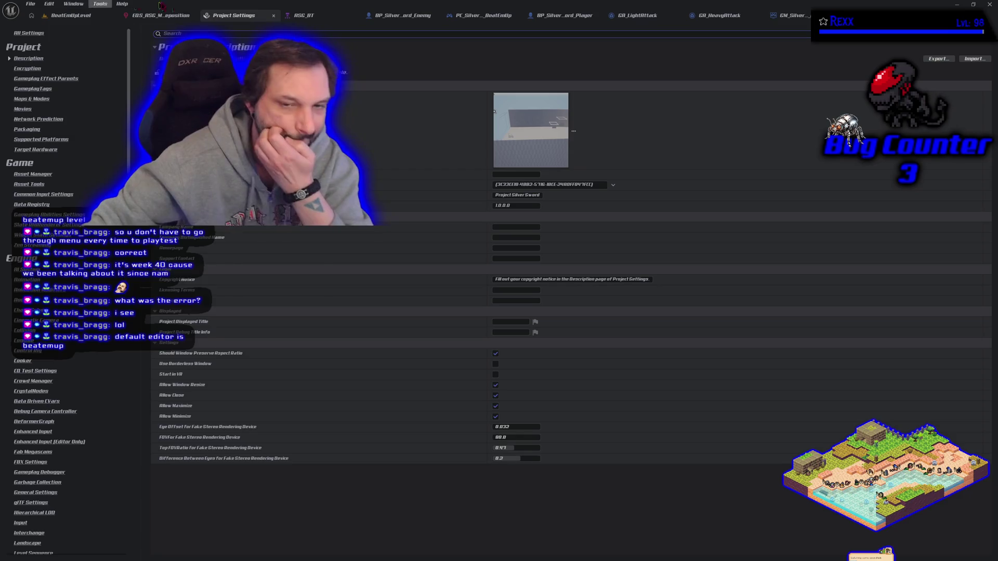
pyautogui.click(37, 100)
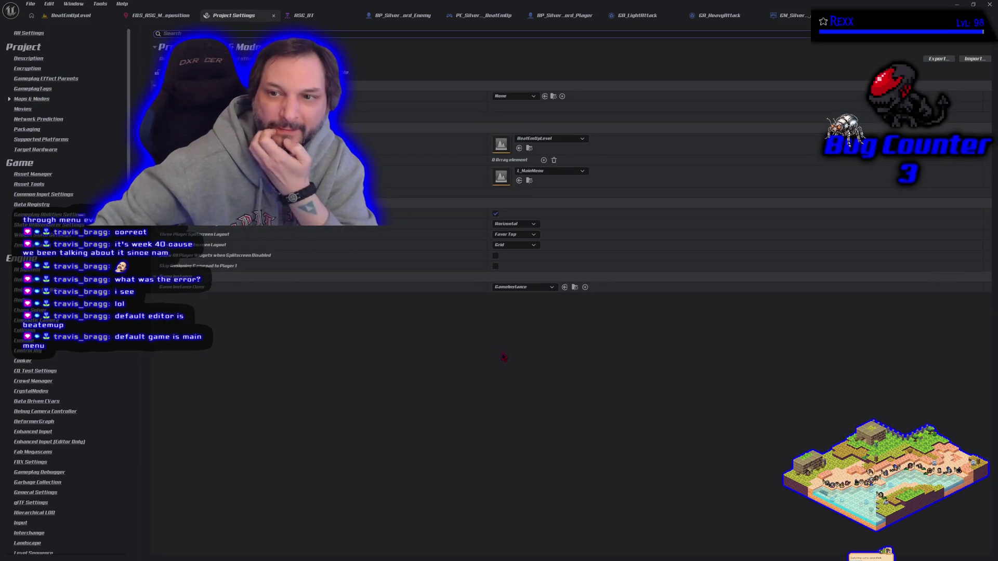
# Step: Run a quick play test of BeatEmUpLevel and stop it with Esc
pyautogui.click(105, 16)
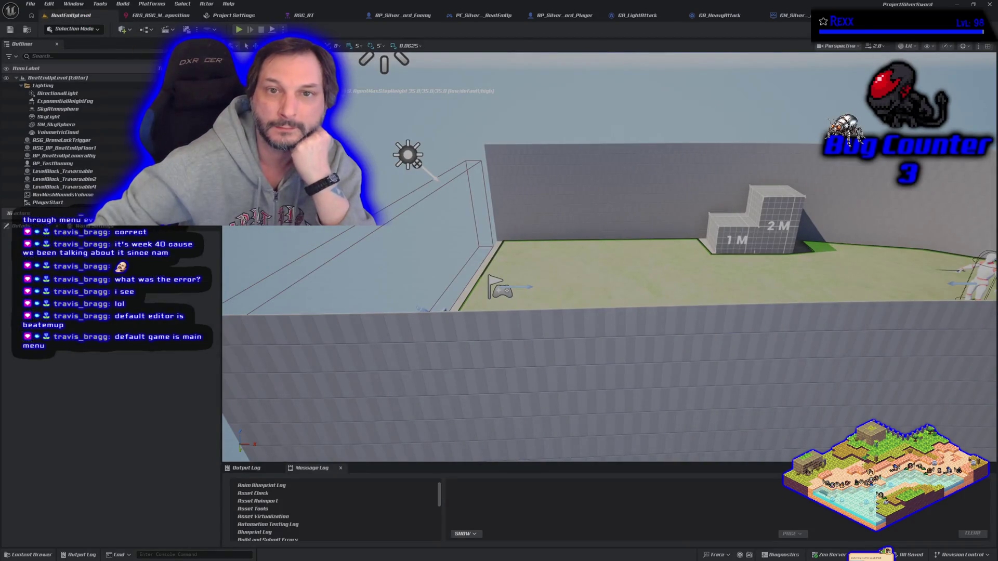
pyautogui.click(240, 32)
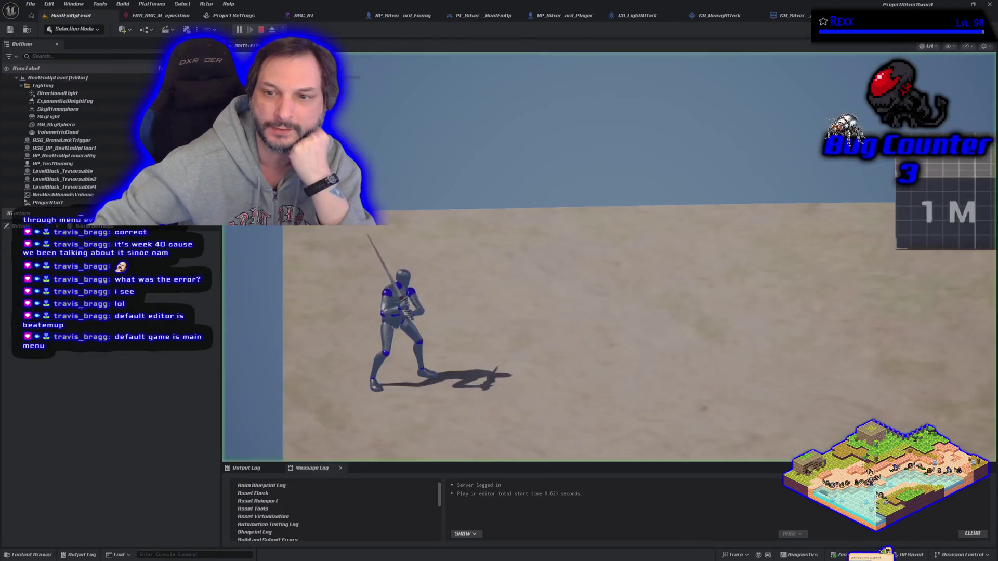
pyautogui.press('Escape')
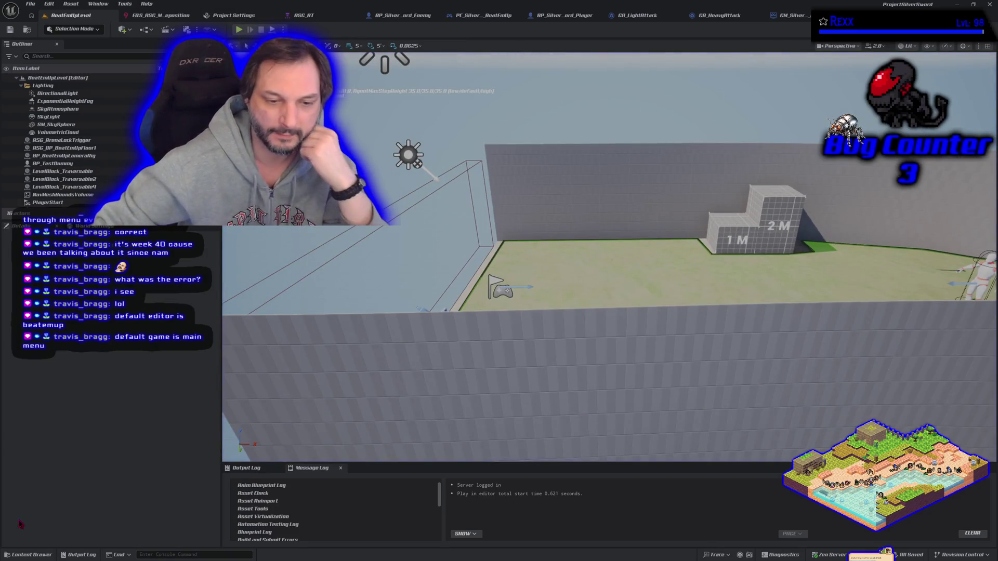
# Step: Show the Plugins folder in the Content Drawer and select the character selection C++ classes folder
pyautogui.click(28, 555)
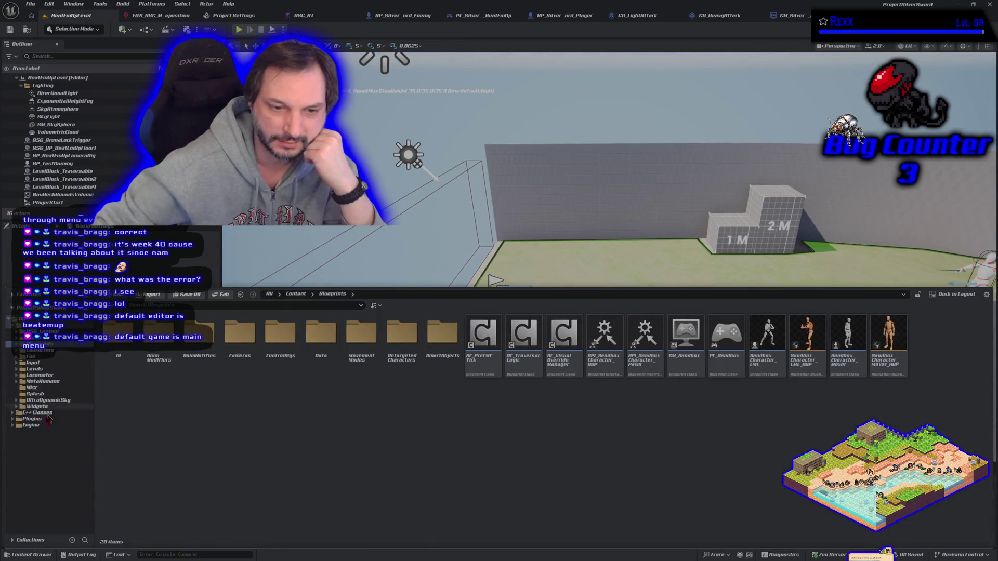
pyautogui.click(33, 418)
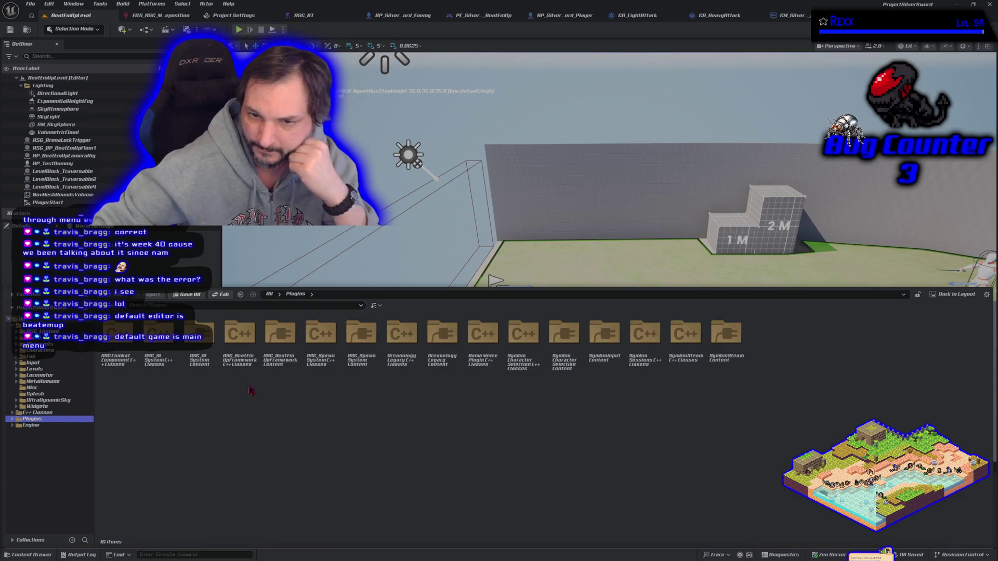
pyautogui.click(522, 373)
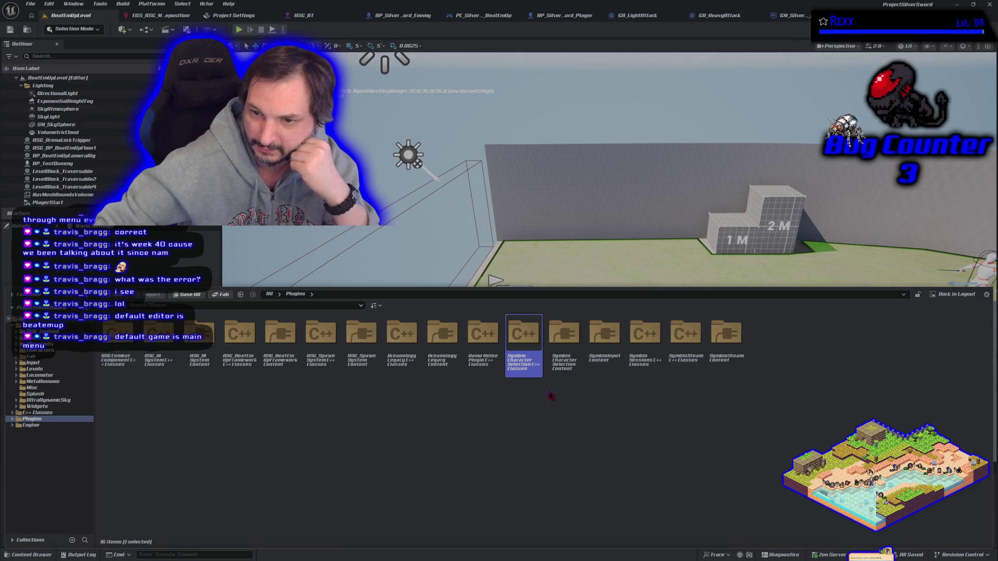
# Step: Browse the SymbioCharacterSelection C++ classes: Public, UI and Interfaces folders
pyautogui.doubleClick(530, 374)
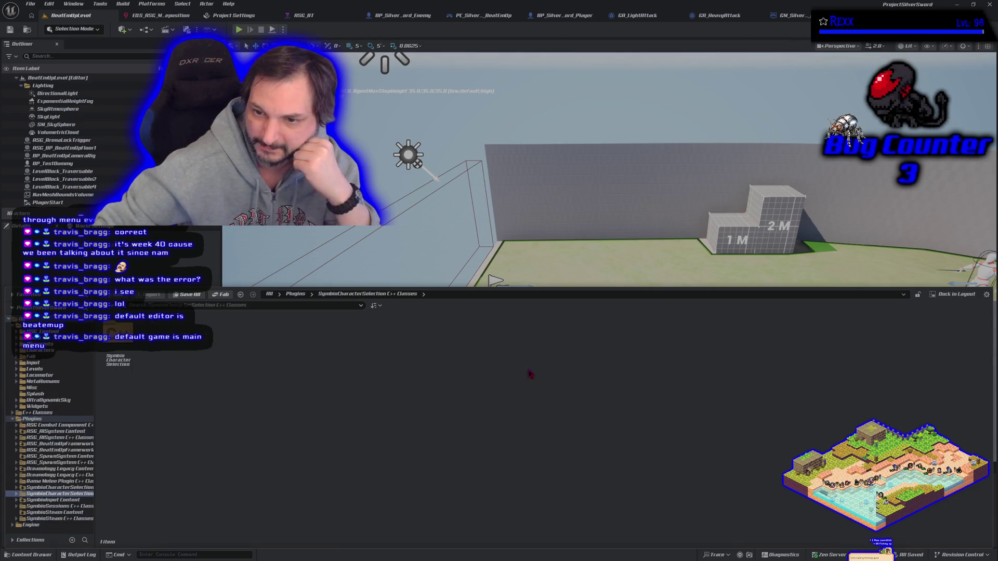
pyautogui.doubleClick(118, 348)
pyautogui.doubleClick(118, 348)
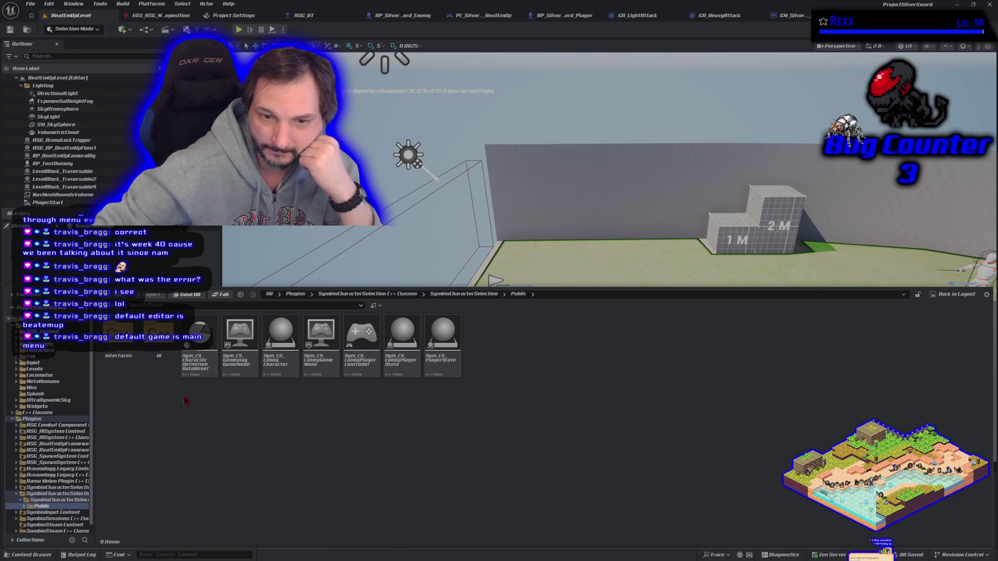
pyautogui.click(206, 370)
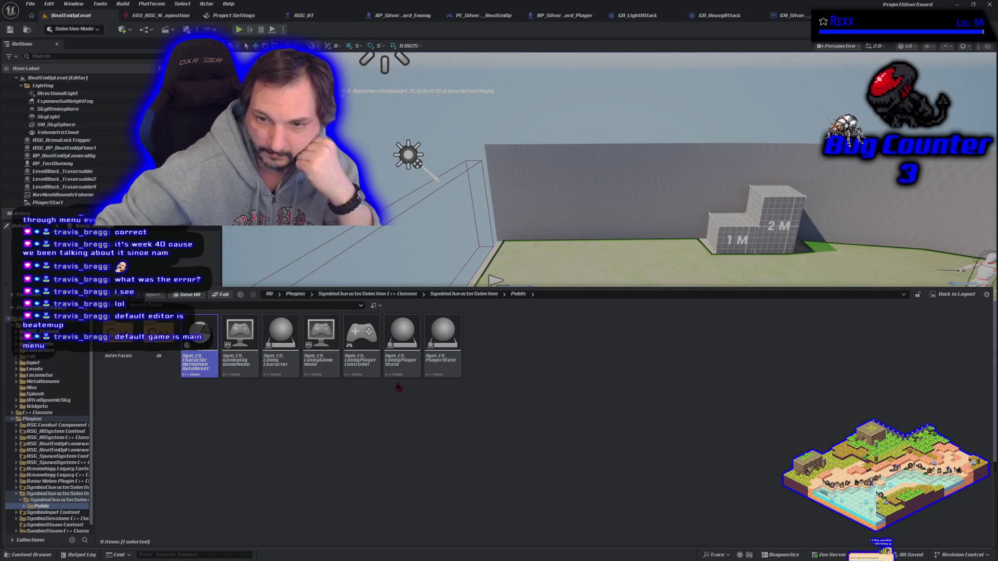
pyautogui.click(152, 341)
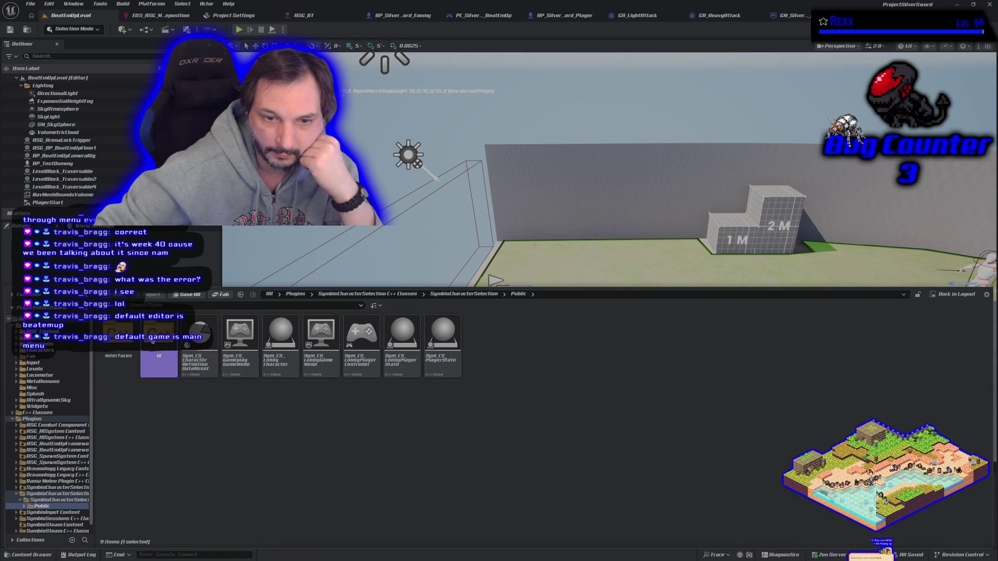
pyautogui.doubleClick(153, 340)
pyautogui.hotkey('alt', 'Left')
pyautogui.doubleClick(118, 364)
pyautogui.hotkey('alt', 'Left')
pyautogui.hotkey('alt', 'Left')
pyautogui.hotkey('alt', 'Left')
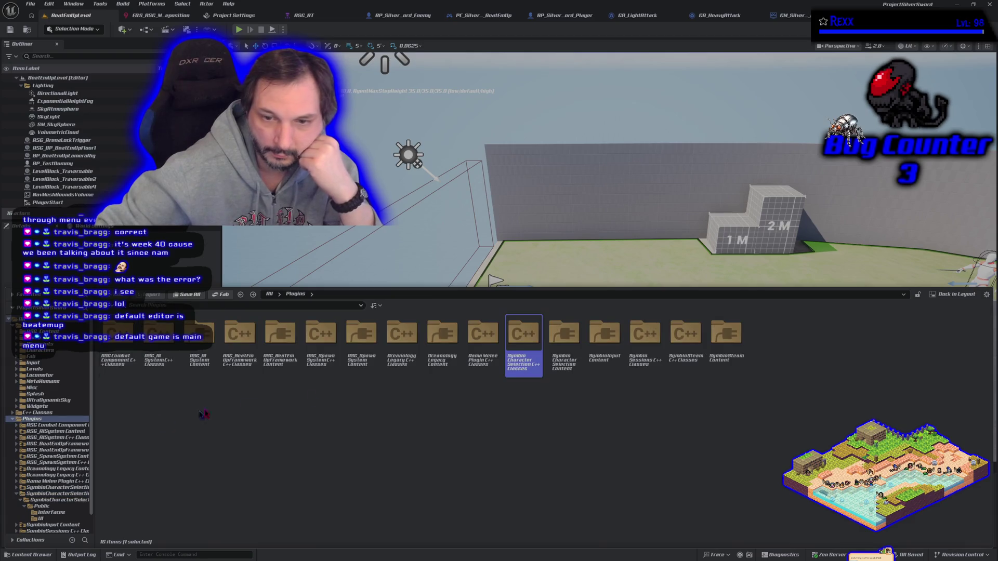
# Step: Browse the plugin's Content folders Animation, Art, Character and Data
pyautogui.click(564, 343)
pyautogui.doubleClick(562, 353)
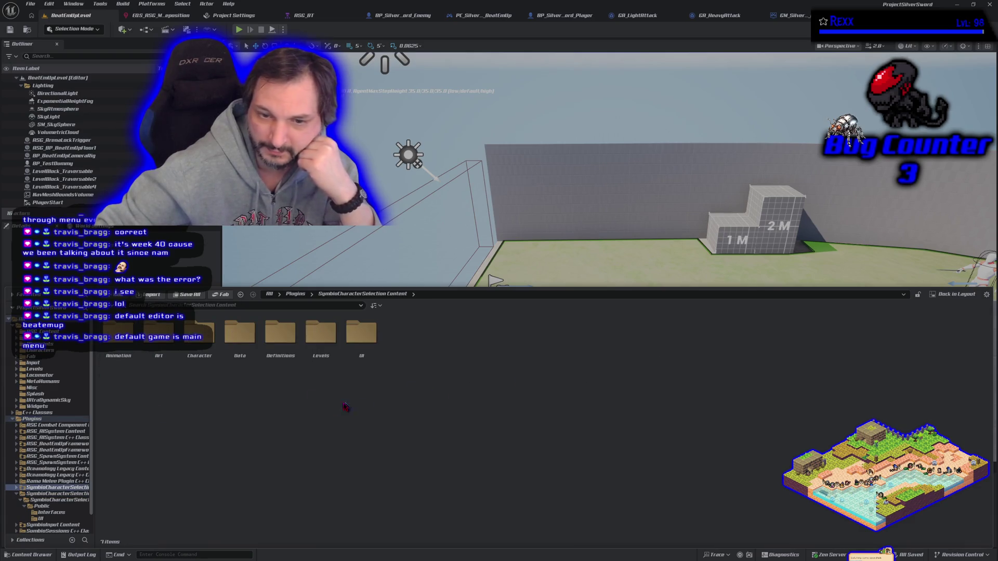
pyautogui.doubleClick(120, 339)
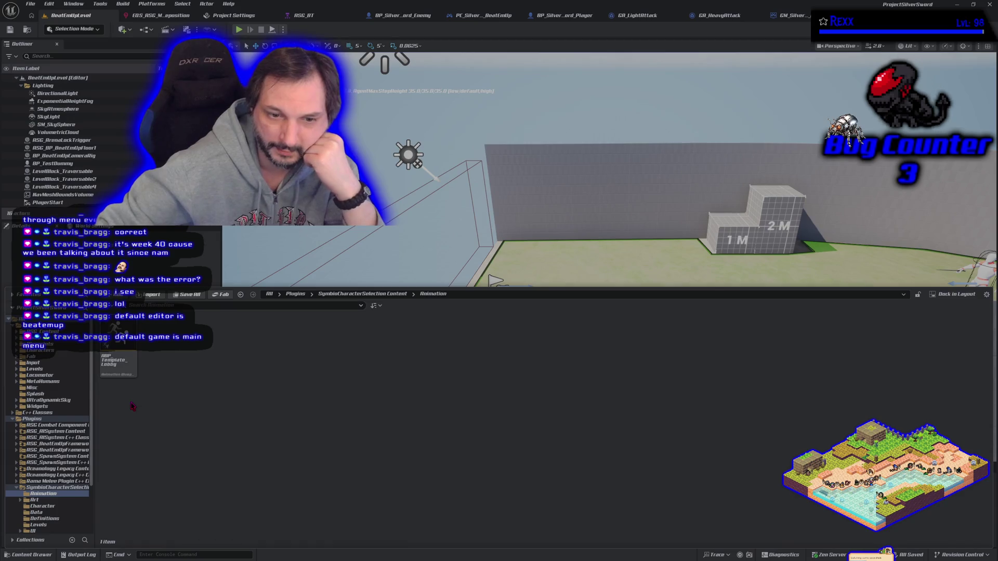
pyautogui.hotkey('alt', 'Left')
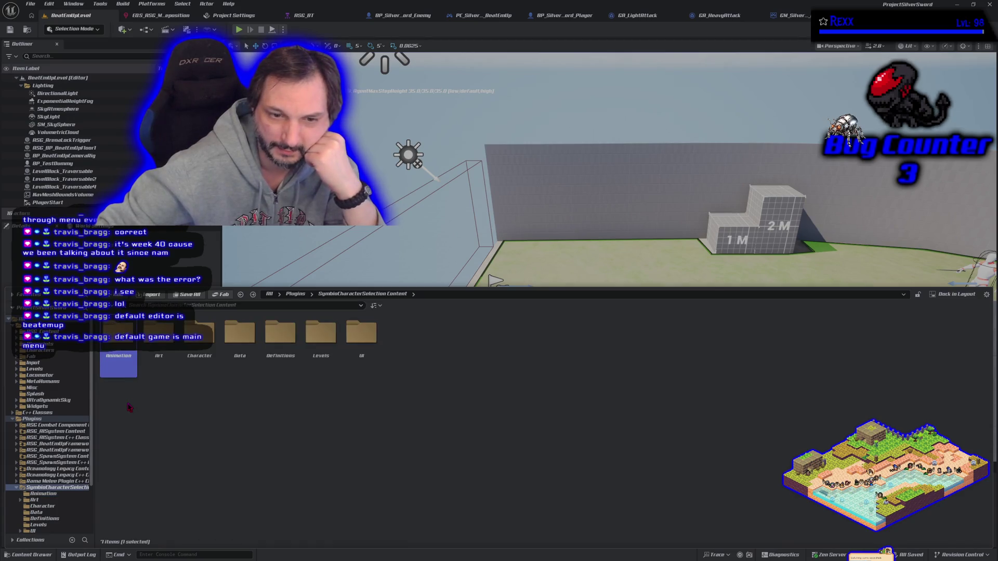
pyautogui.doubleClick(159, 364)
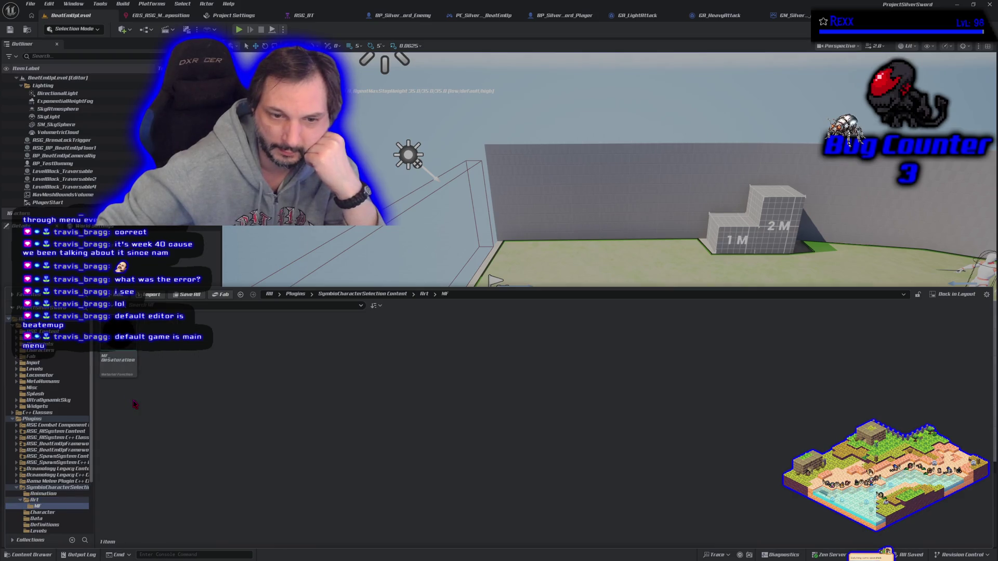
pyautogui.hotkey('alt', 'Left')
pyautogui.doubleClick(199, 343)
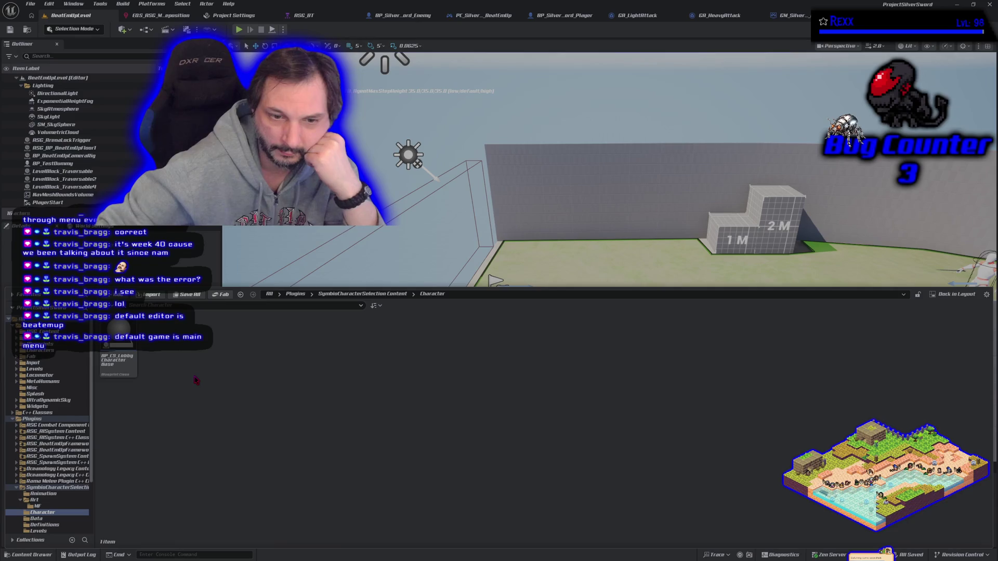
pyautogui.hotkey('alt', 'Left')
pyautogui.doubleClick(238, 358)
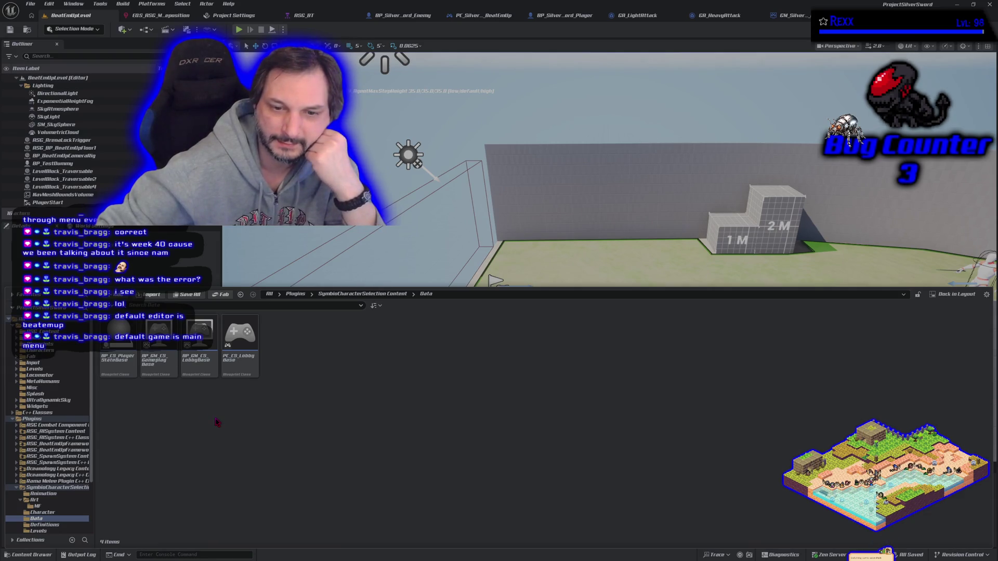
# Step: Move from PC_CS_LobbyBase to the Definitions folder and open the DA_CS_Example data asset
pyautogui.click(233, 367)
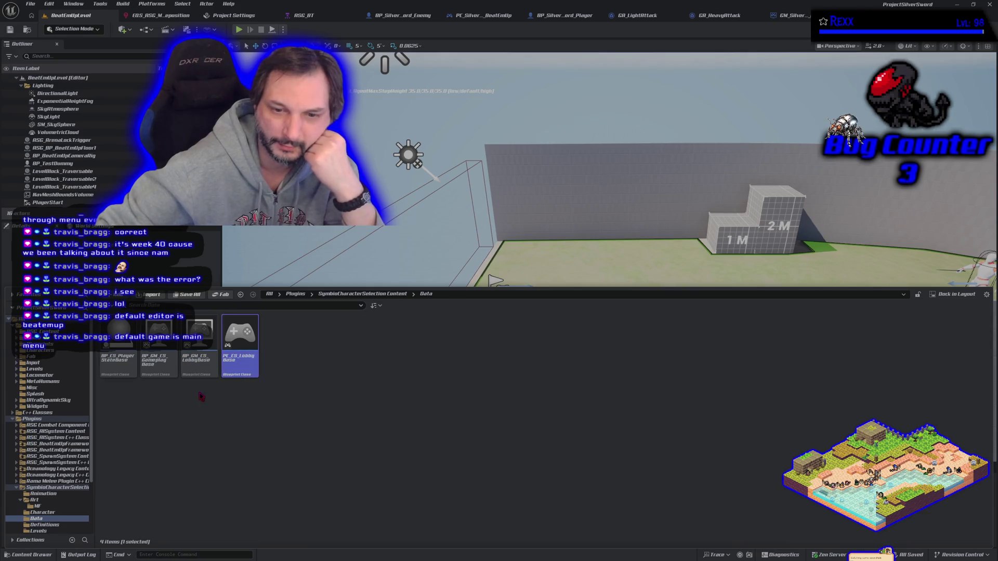
pyautogui.press('Down')
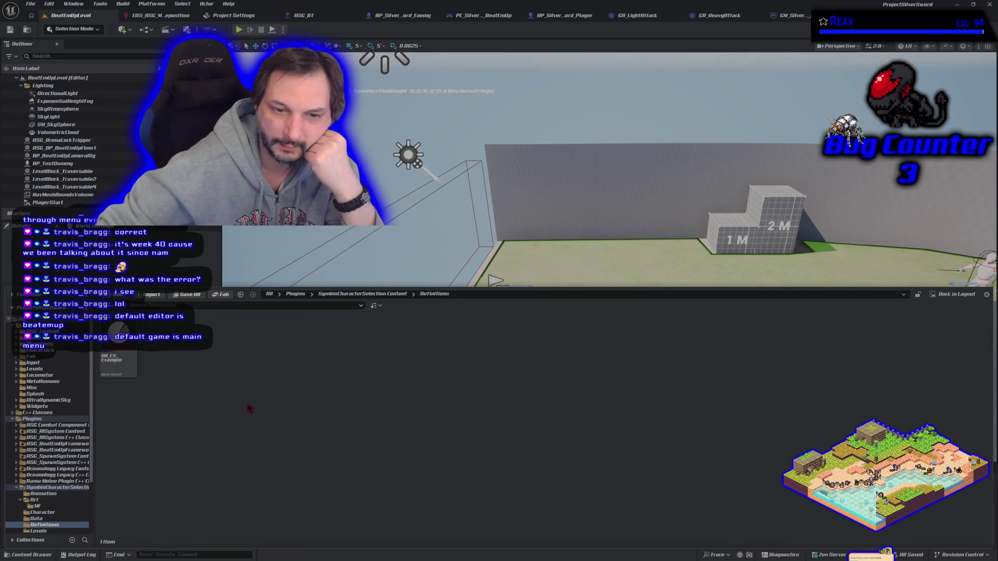
pyautogui.doubleClick(125, 371)
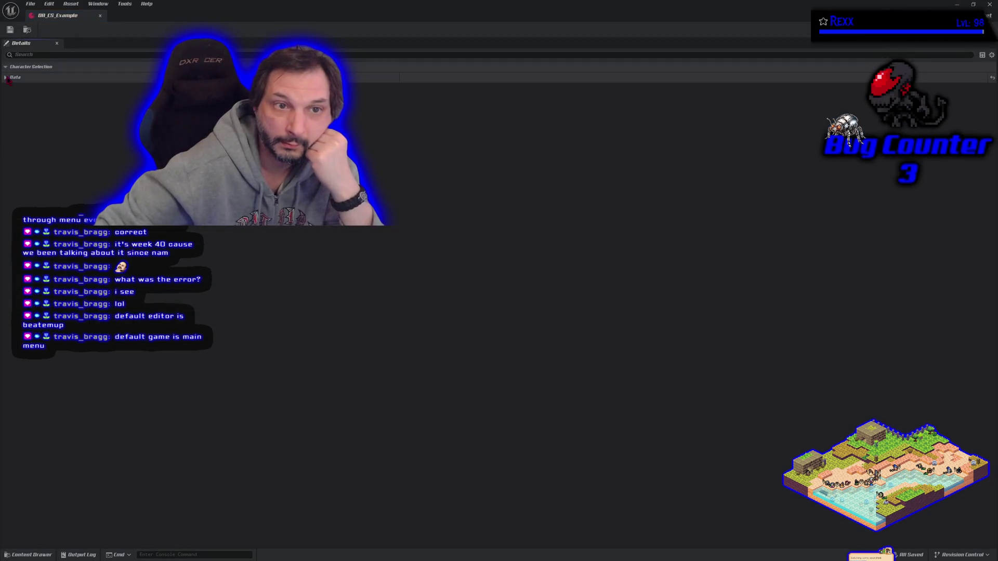
# Step: Inspect DA_CS_Example's Data settings, close it, and open the plugin's Levels folder
pyautogui.click(6, 78)
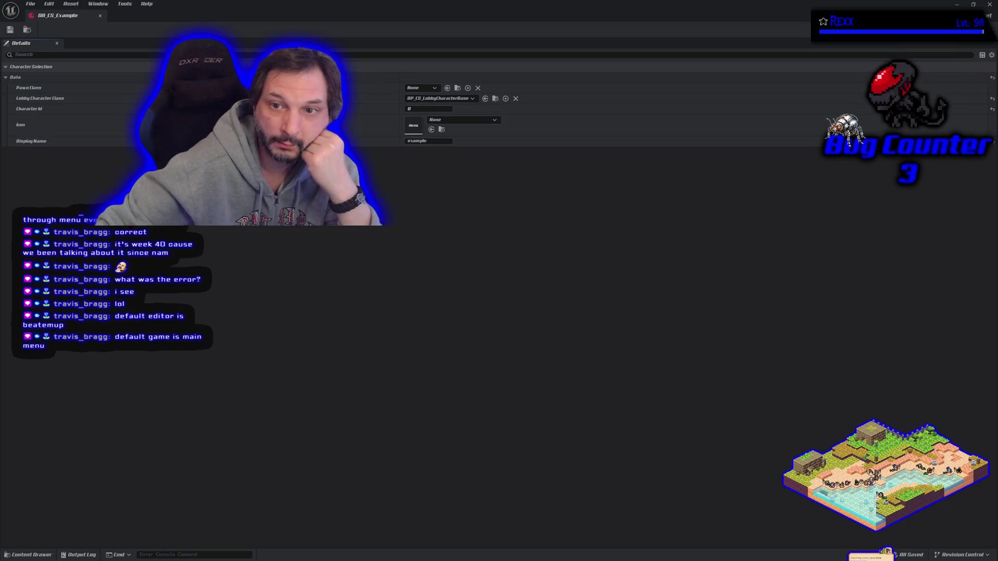
pyautogui.click(101, 16)
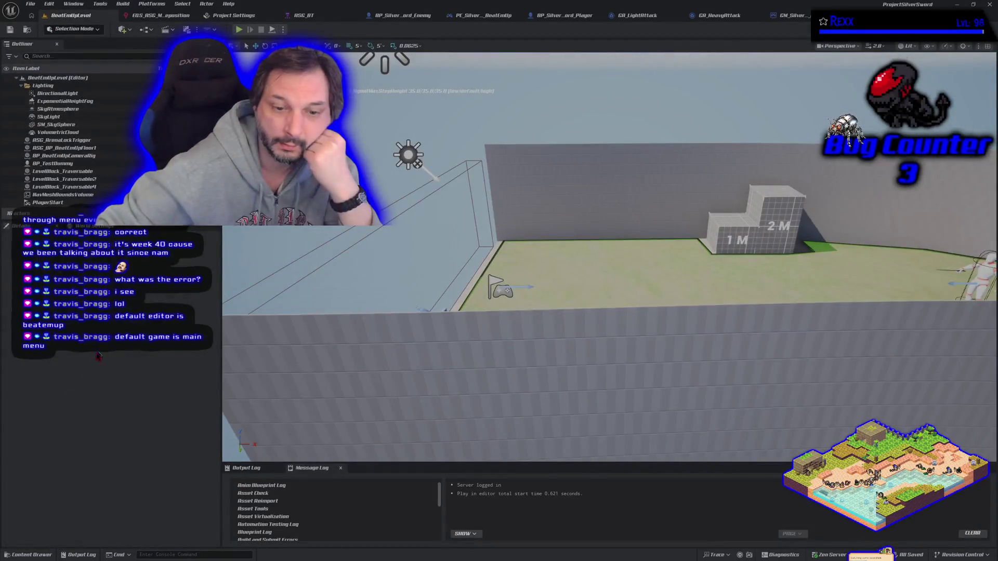
pyautogui.click(31, 550)
pyautogui.click(318, 353)
pyautogui.doubleClick(318, 353)
# Step: Browse the UI folder's ART and Fonts subfolders
pyautogui.click(240, 294)
pyautogui.doubleClick(362, 336)
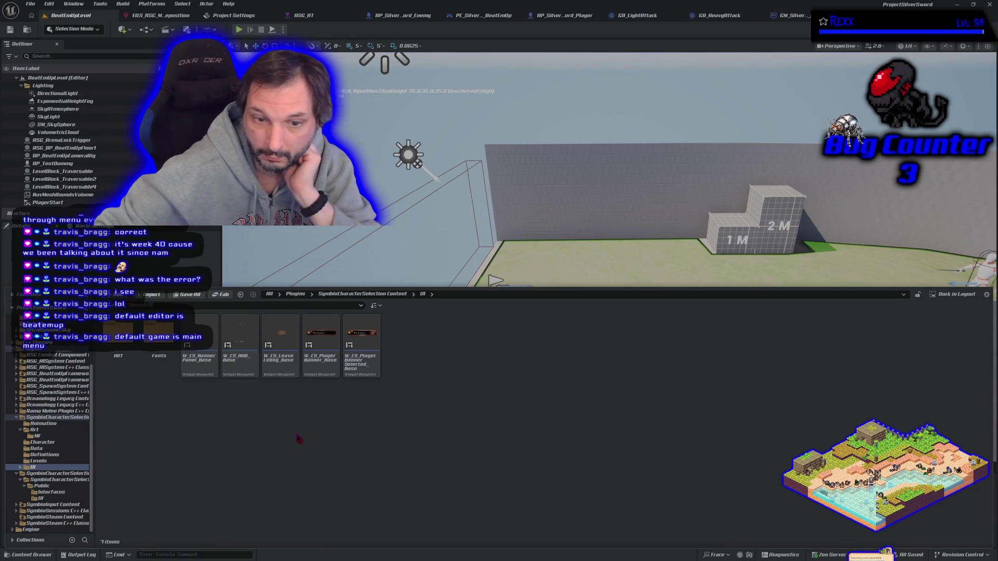
pyautogui.doubleClick(119, 337)
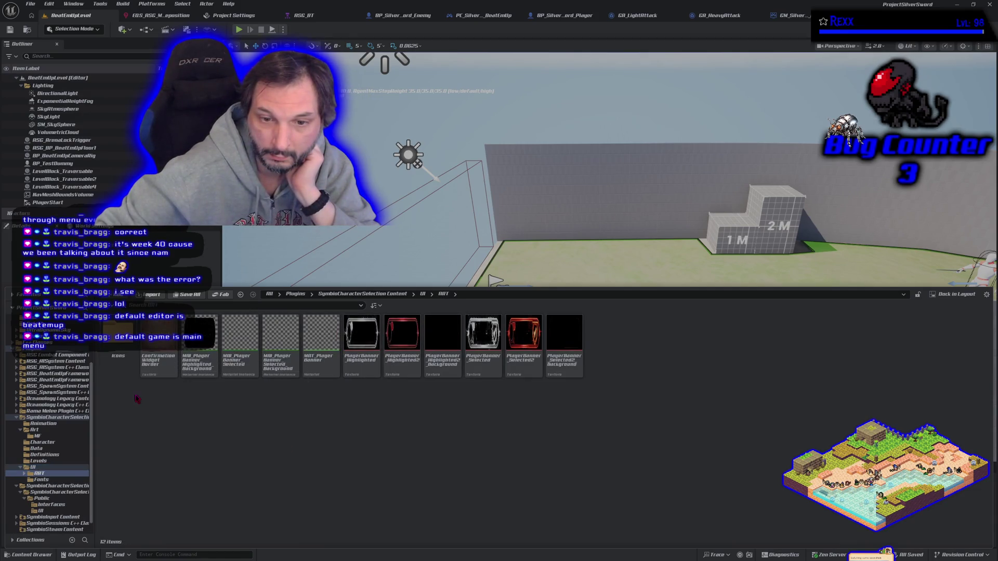
pyautogui.hotkey('alt', 'Left')
pyautogui.press('Right')
pyautogui.press('Return')
pyautogui.hotkey('alt', 'Left')
# Step: Return to the Levels folder and open the L_TestLobby level
pyautogui.press('Right')
pyautogui.press('Right')
pyautogui.press('Right')
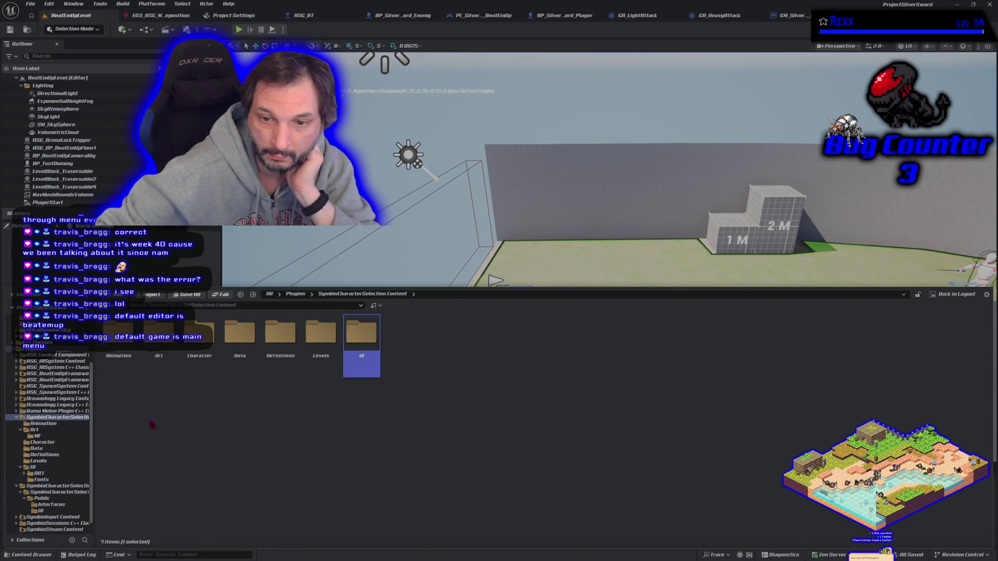
pyautogui.press('Left')
pyautogui.hotkey('alt', 'Left')
pyautogui.doubleClick(118, 361)
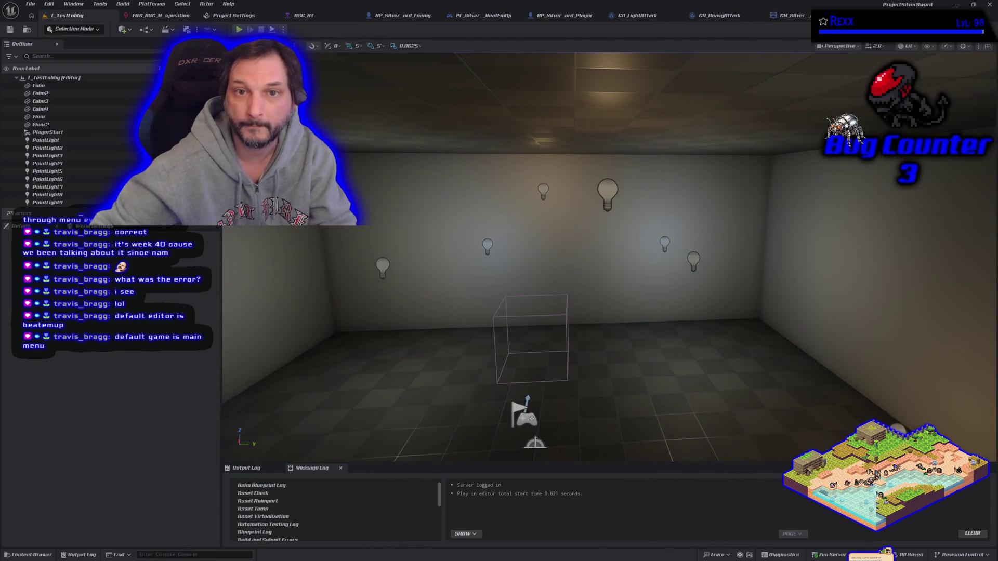
# Step: Play-test L_TestLobby twice in the editor, stopping each run with Esc
pyautogui.click(238, 29)
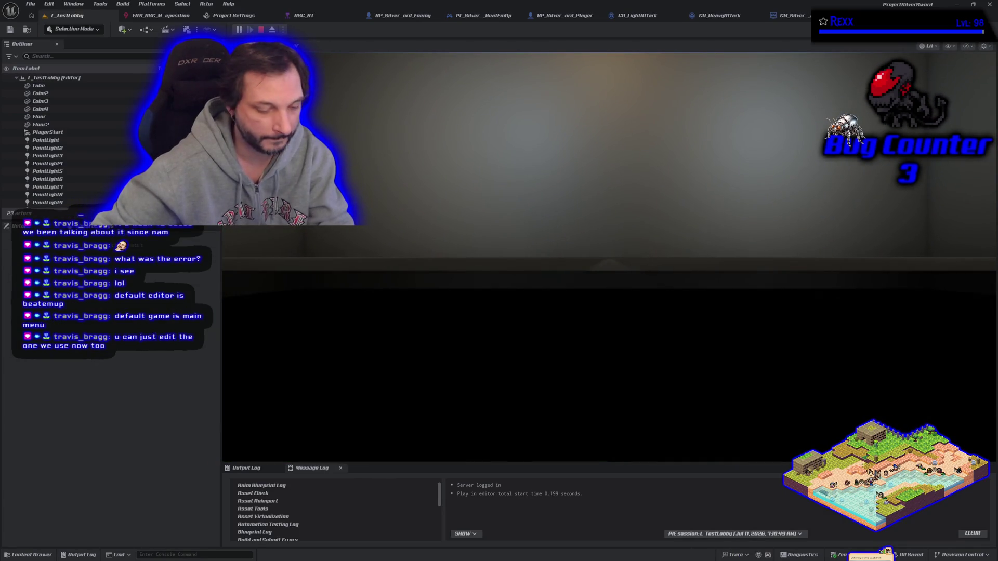
pyautogui.press('Escape')
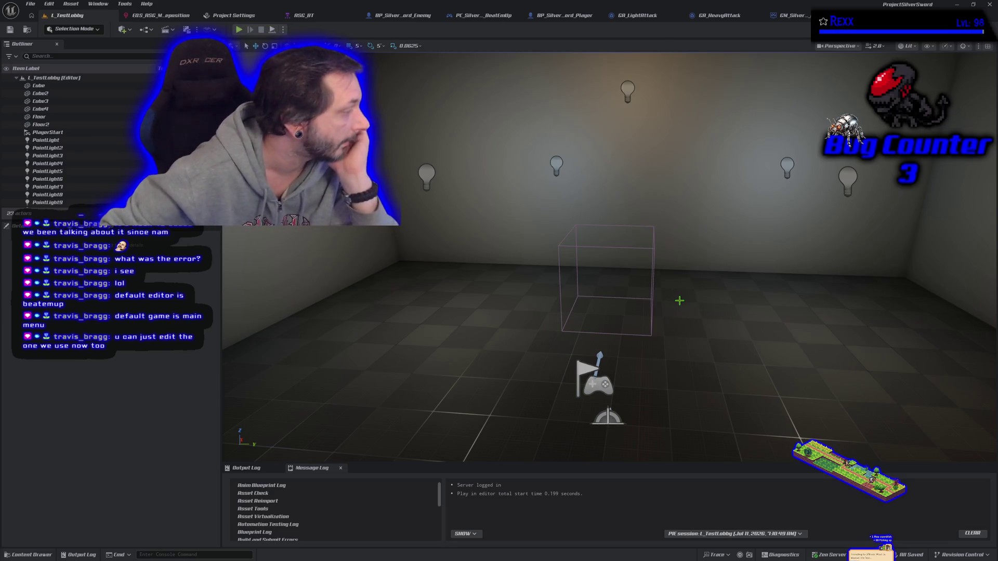
pyautogui.hotkey('alt', 'p')
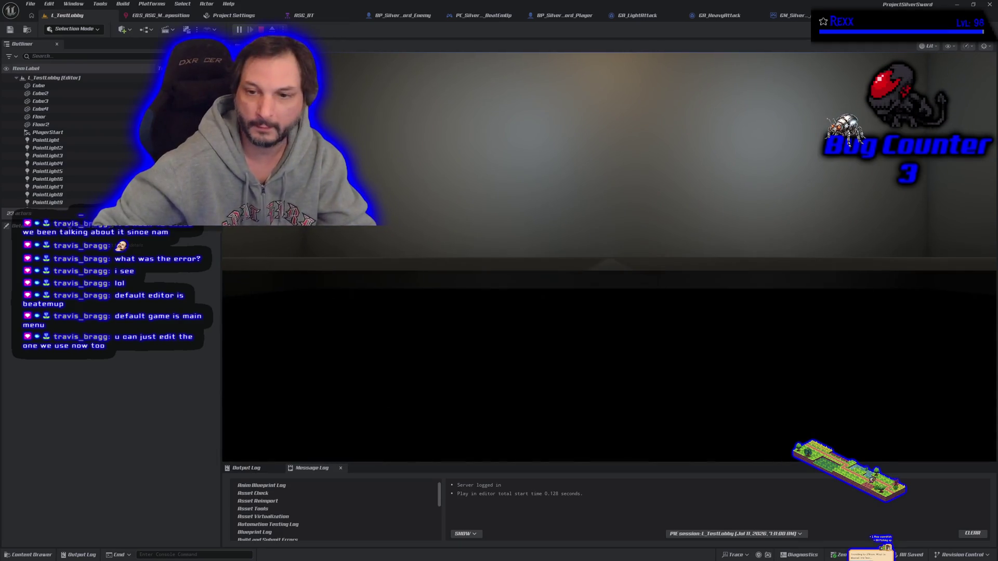
pyautogui.press('Escape')
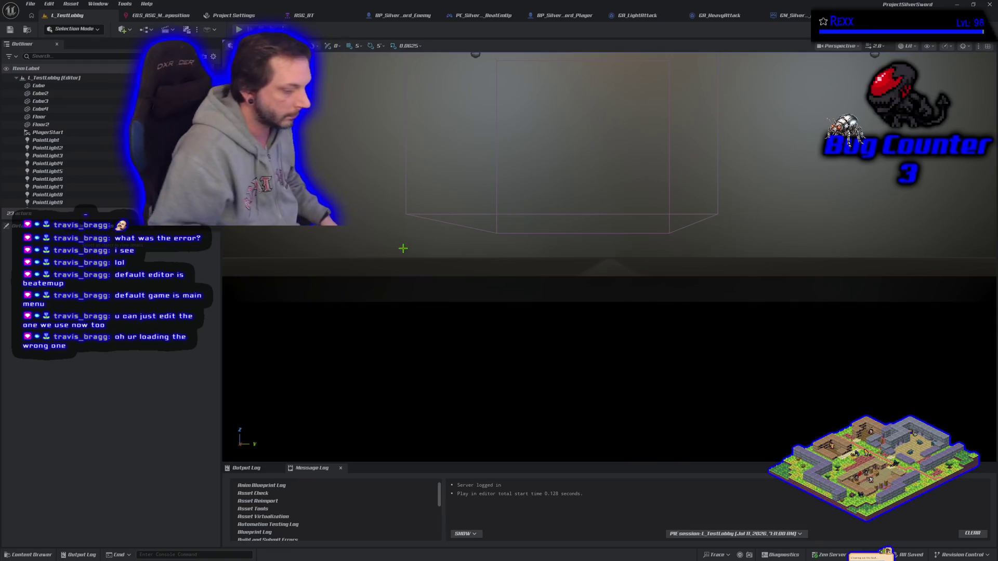
# Step: Reopen the Content Drawer and navigate from the plugin's Levels folder back up to Plugins
pyautogui.press('Escape')
pyautogui.click(27, 554)
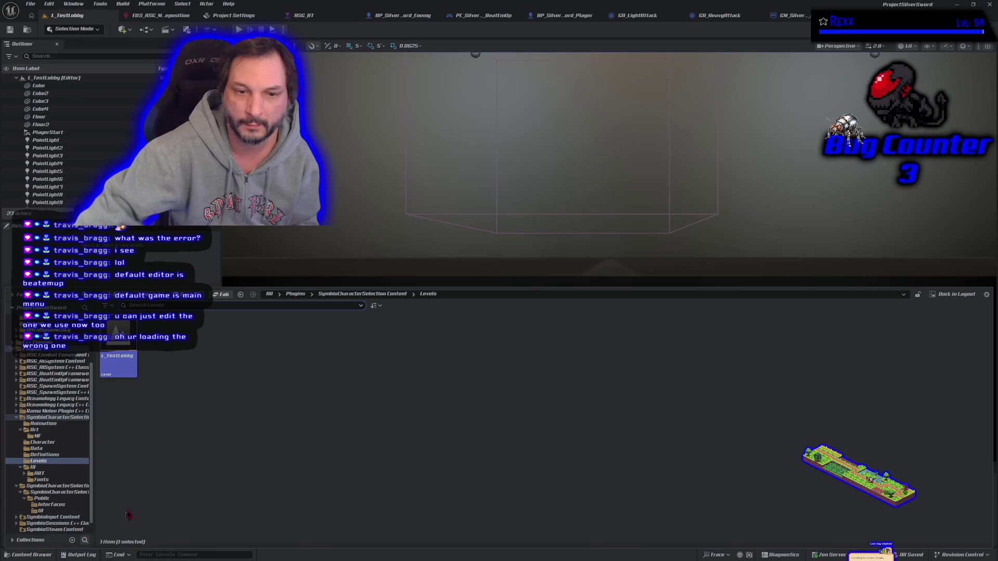
pyautogui.hotkey('alt', 'Left')
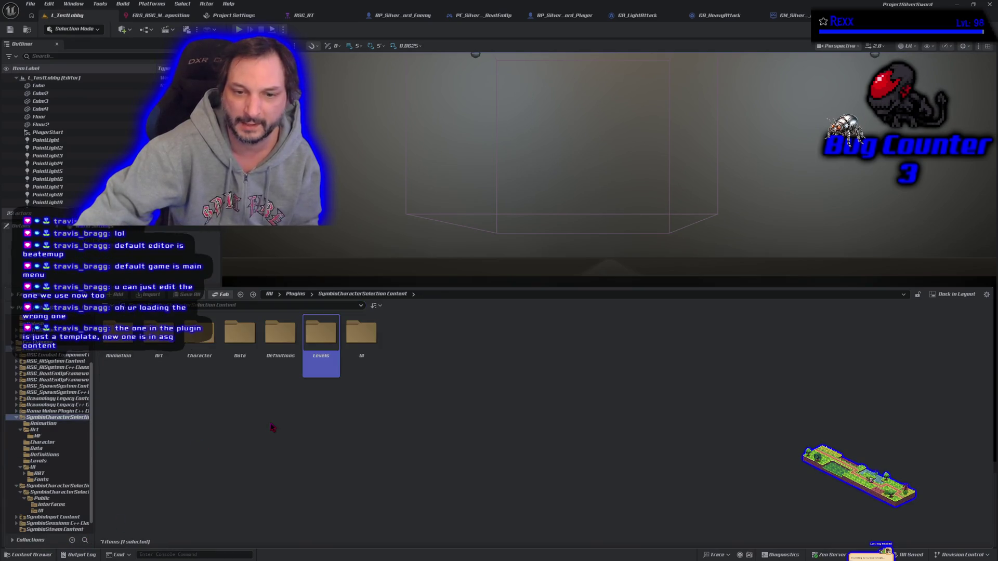
pyautogui.doubleClick(315, 368)
pyautogui.hotkey('alt', 'Left')
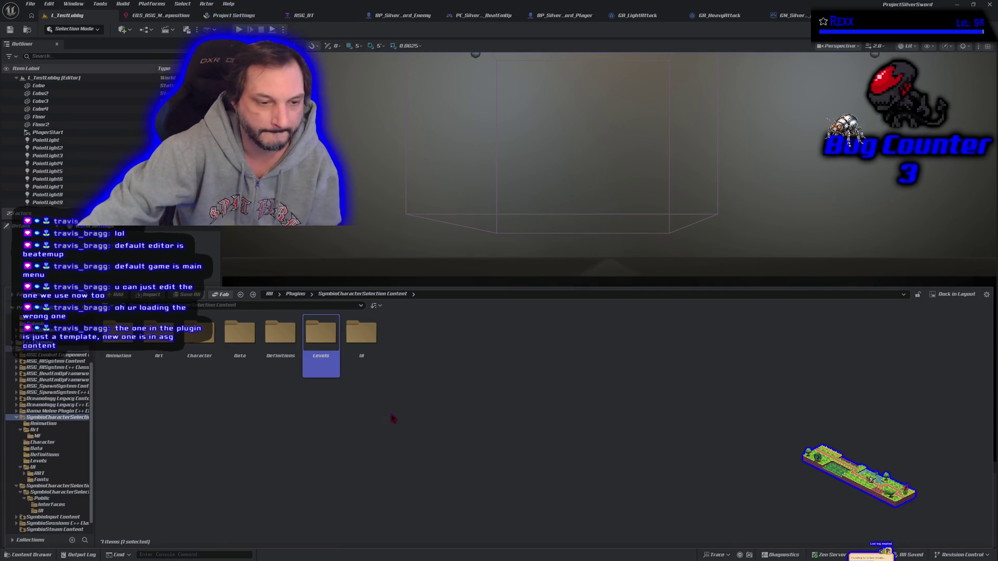
pyautogui.hotkey('alt', 'Left')
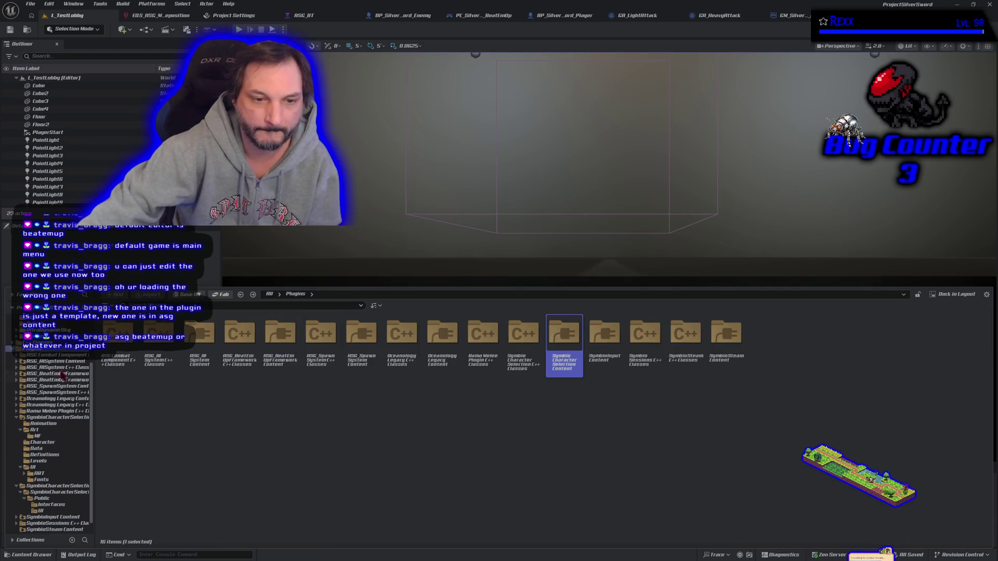
# Step: Load L_Lobby from ASG_Content > Levels and switch its character select from Blue to Red
pyautogui.scroll(5, 69, 380)
pyautogui.click(44, 331)
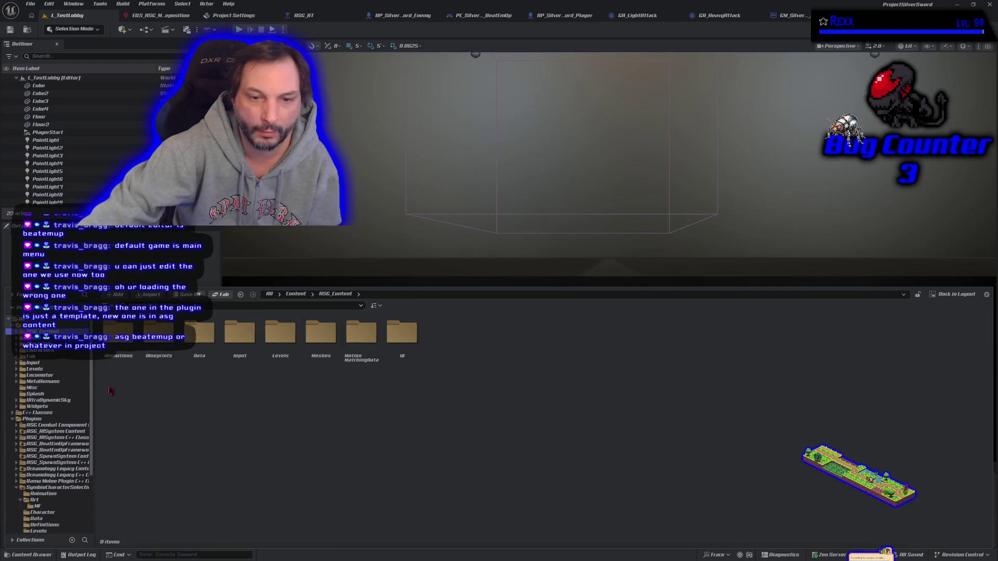
pyautogui.doubleClick(283, 350)
pyautogui.doubleClick(115, 371)
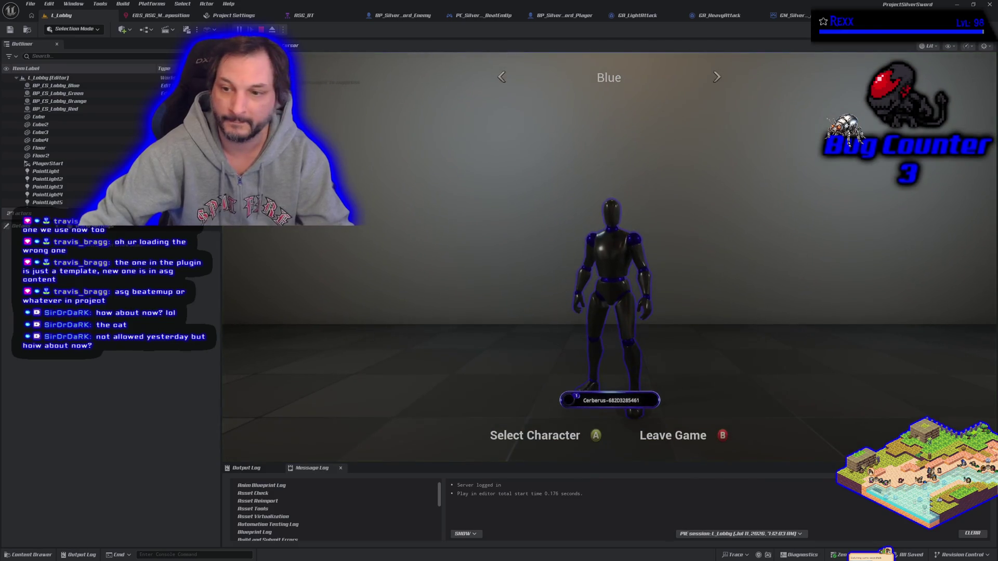
pyautogui.press('Left')
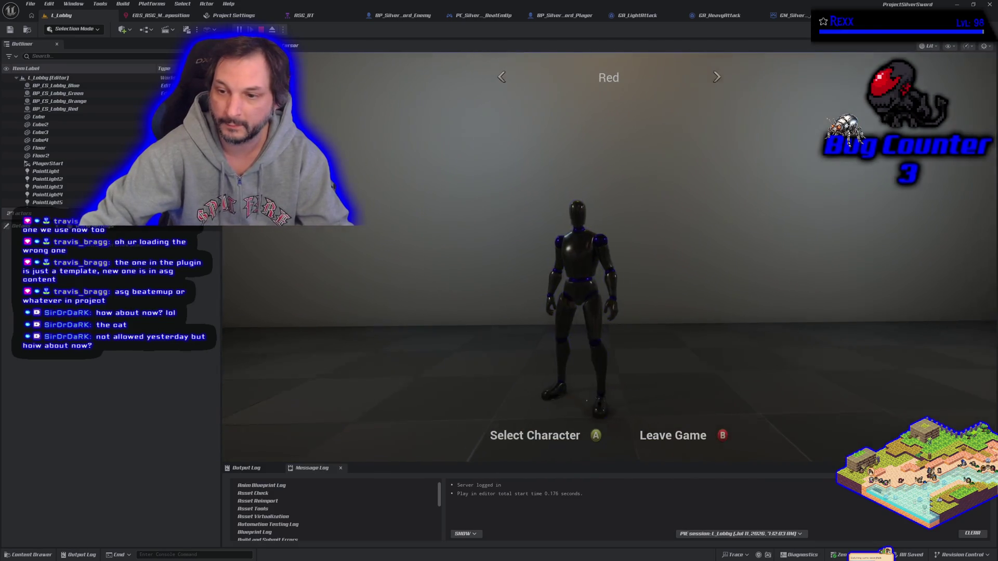
# Step: Replay L_Lobby, cycling the character select through Red, Green, Orange and Blue, then stop
pyautogui.press('Escape')
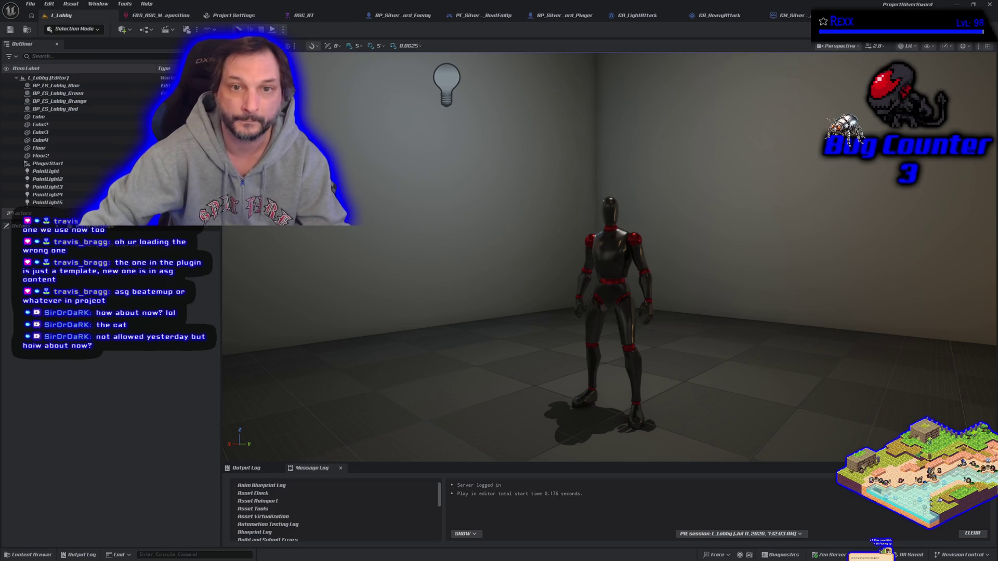
pyautogui.hotkey('alt', 'p')
pyautogui.press('Left')
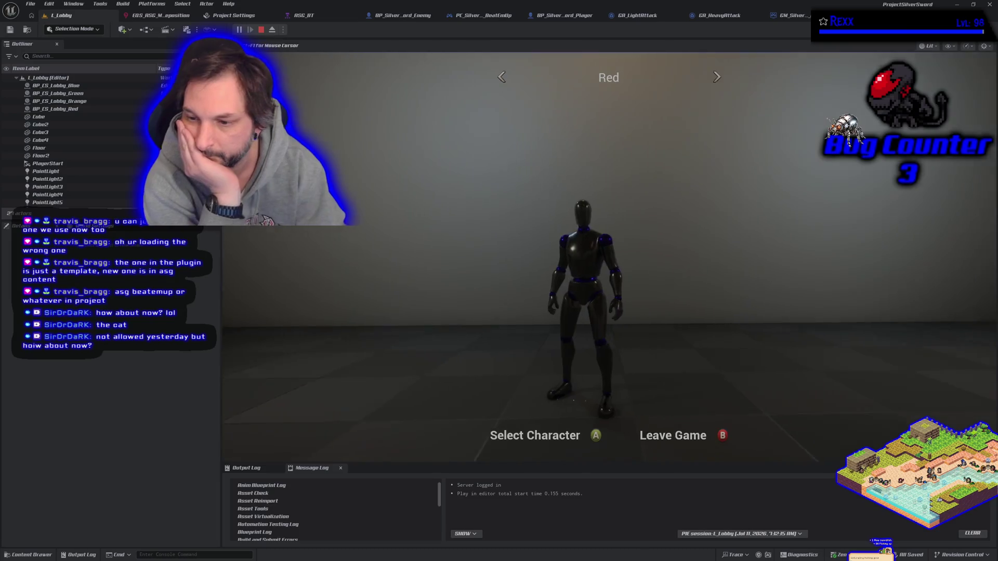
pyautogui.press('Right')
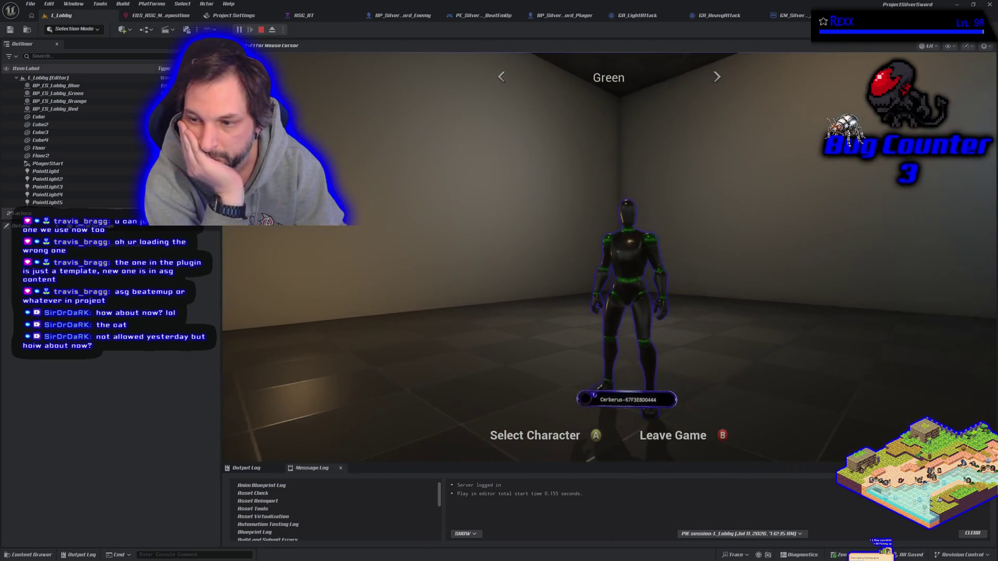
pyautogui.press('Right')
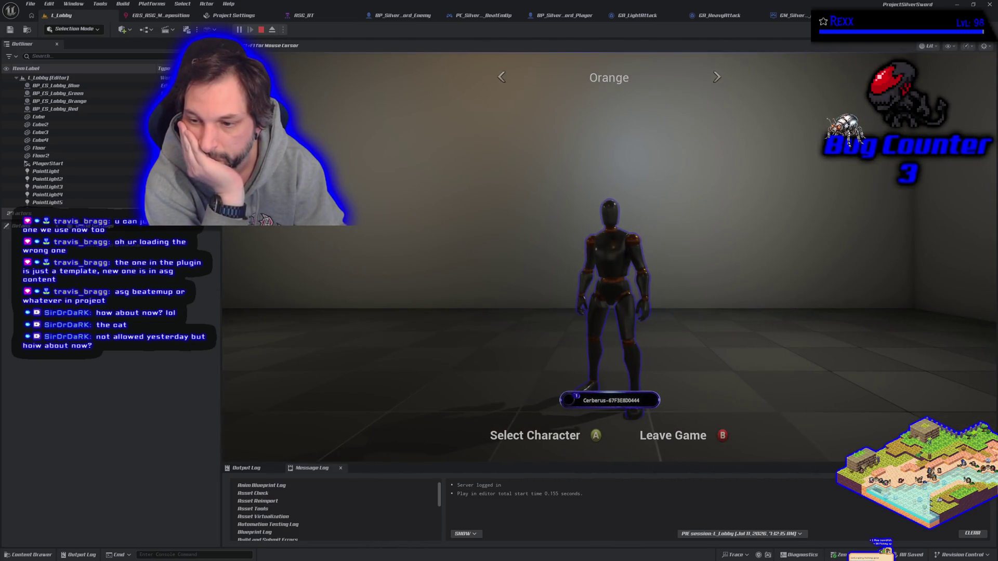
pyautogui.press('Right')
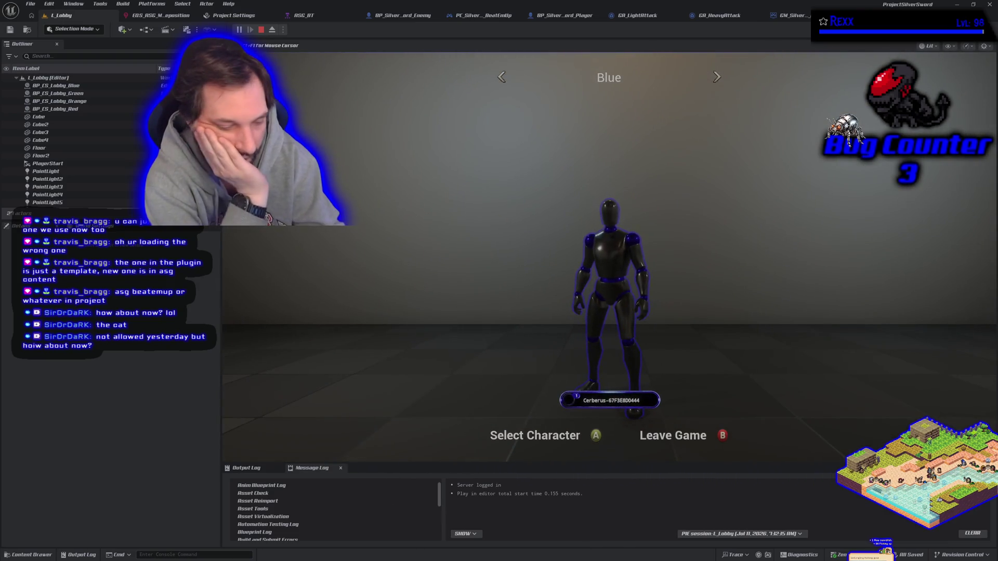
pyautogui.press('Escape')
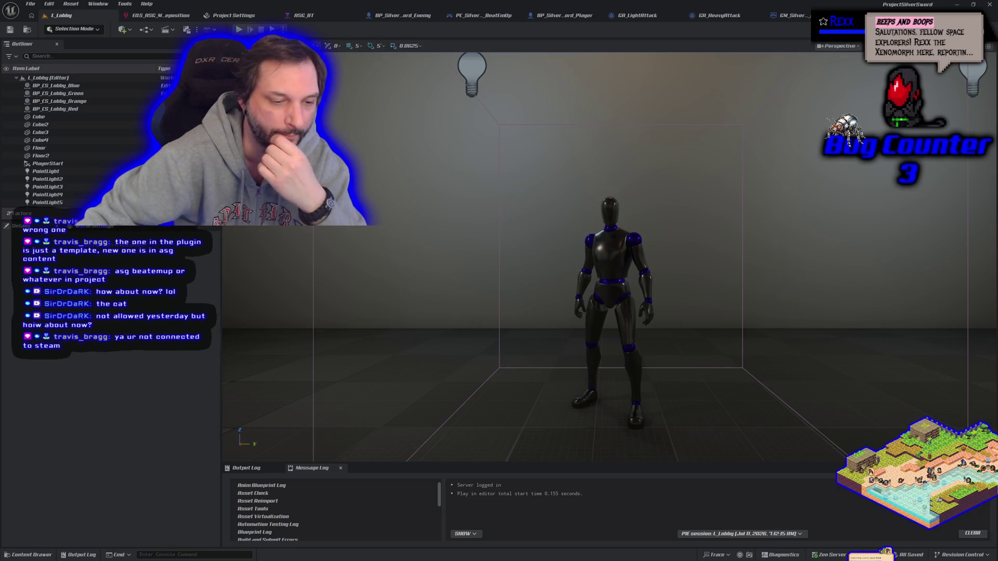
pyautogui.click(211, 348)
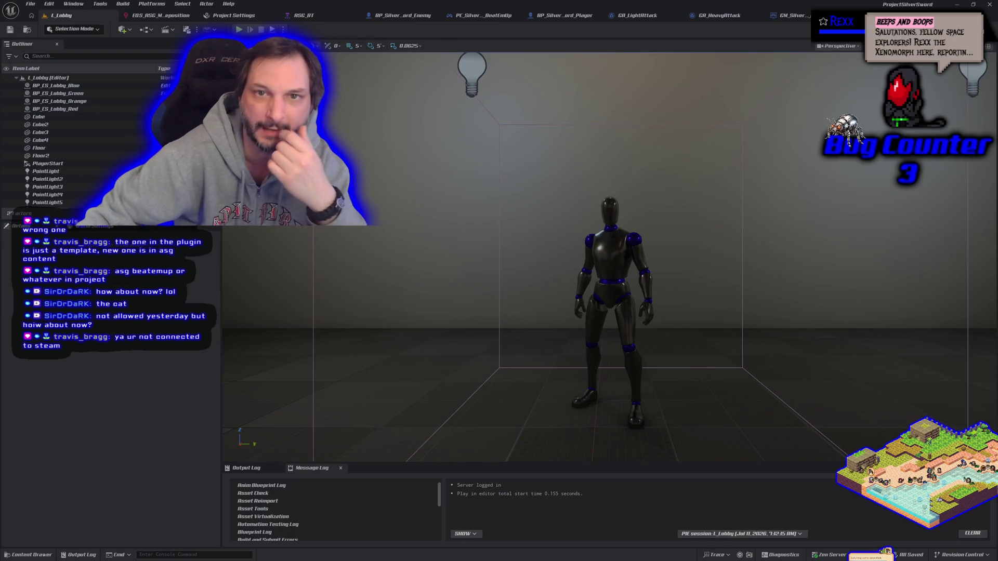
pyautogui.click(283, 29)
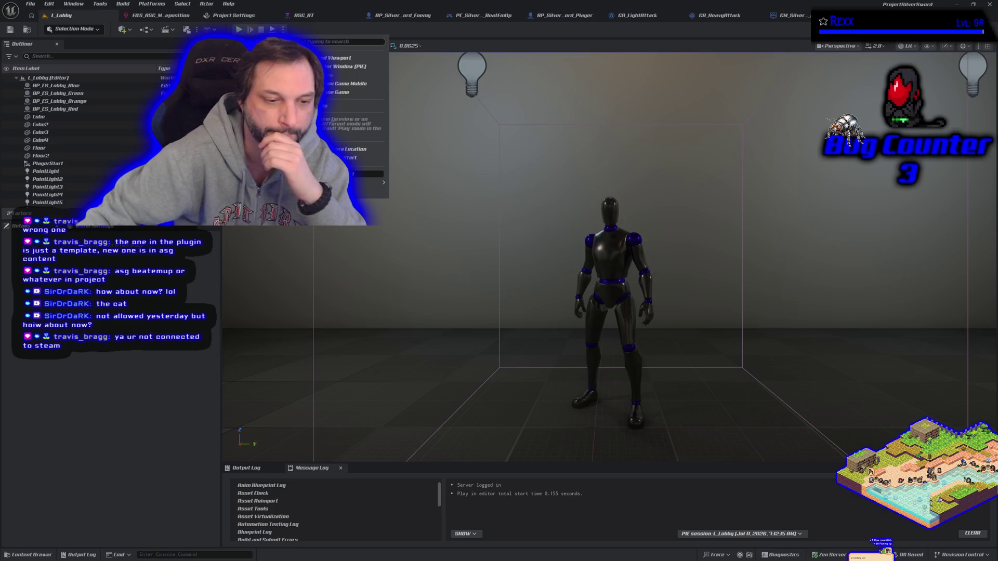
# Step: Run two network play-mode tests of the lobby, stopping each with Esc
pyautogui.moveTo(384, 182)
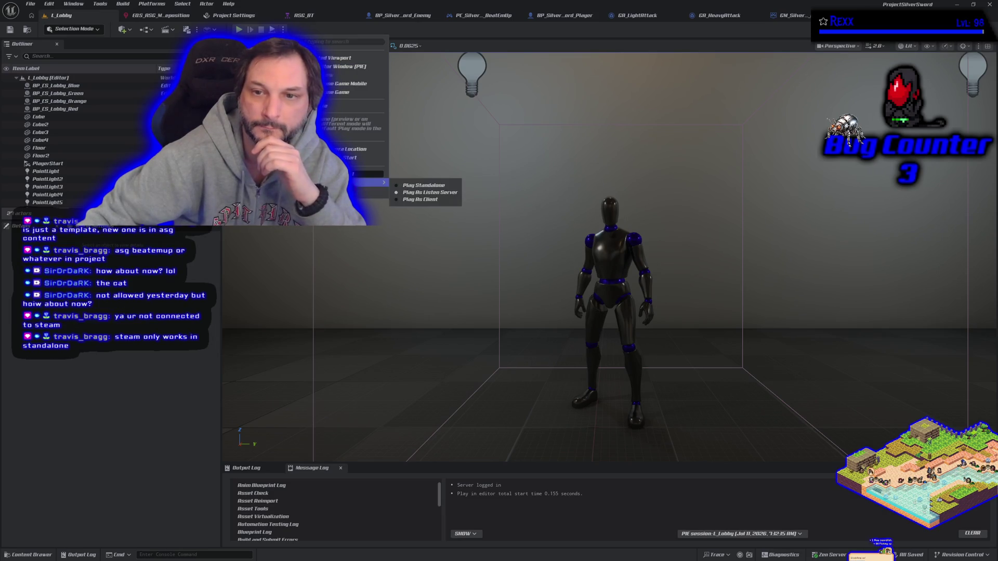
pyautogui.click(424, 187)
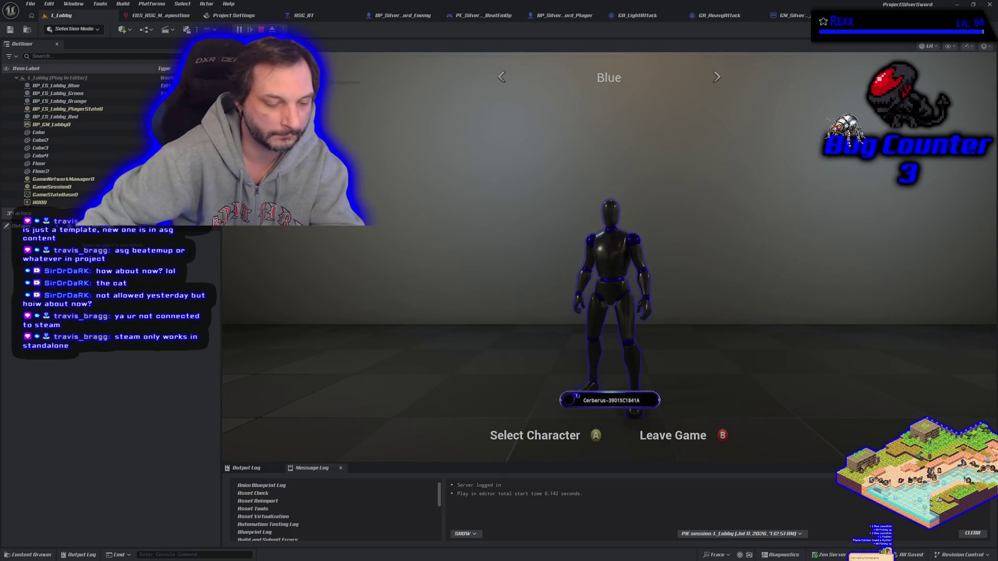
pyautogui.press('Escape')
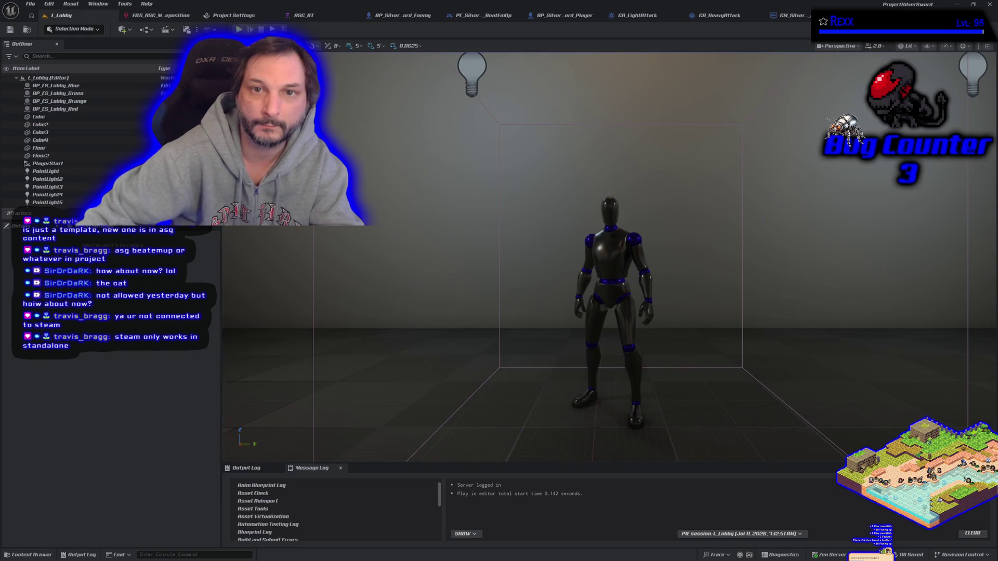
pyautogui.click(284, 29)
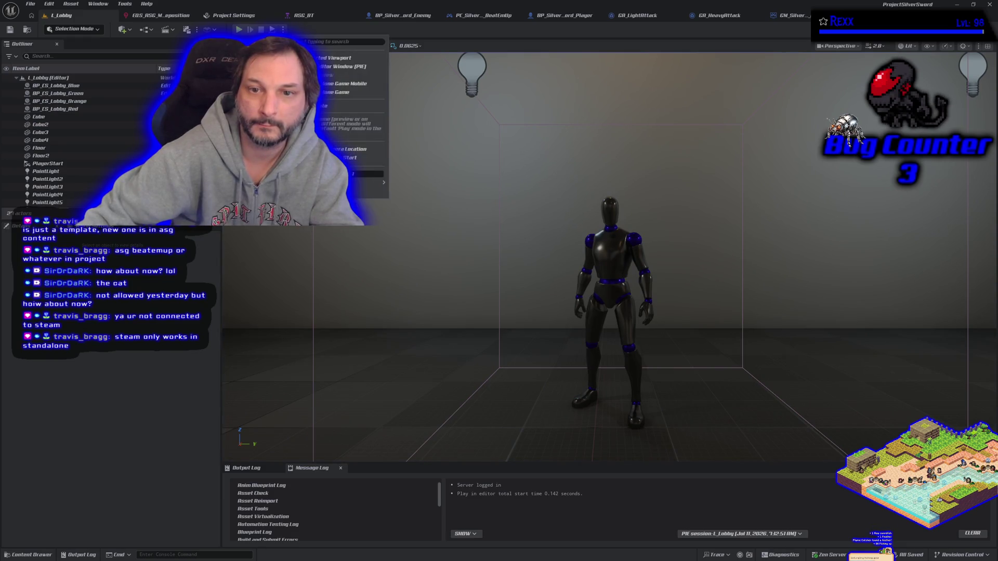
pyautogui.moveTo(368, 182)
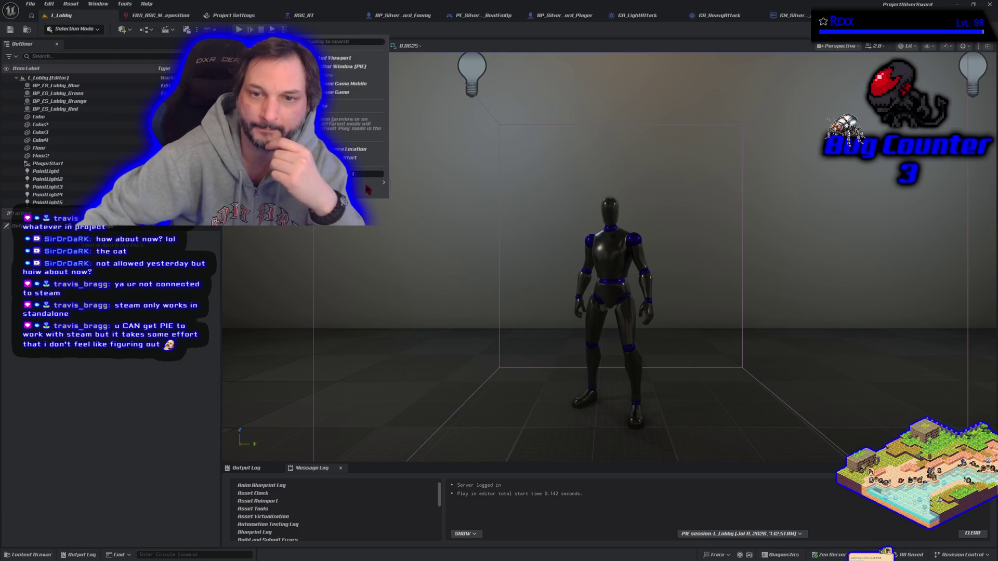
pyautogui.click(421, 194)
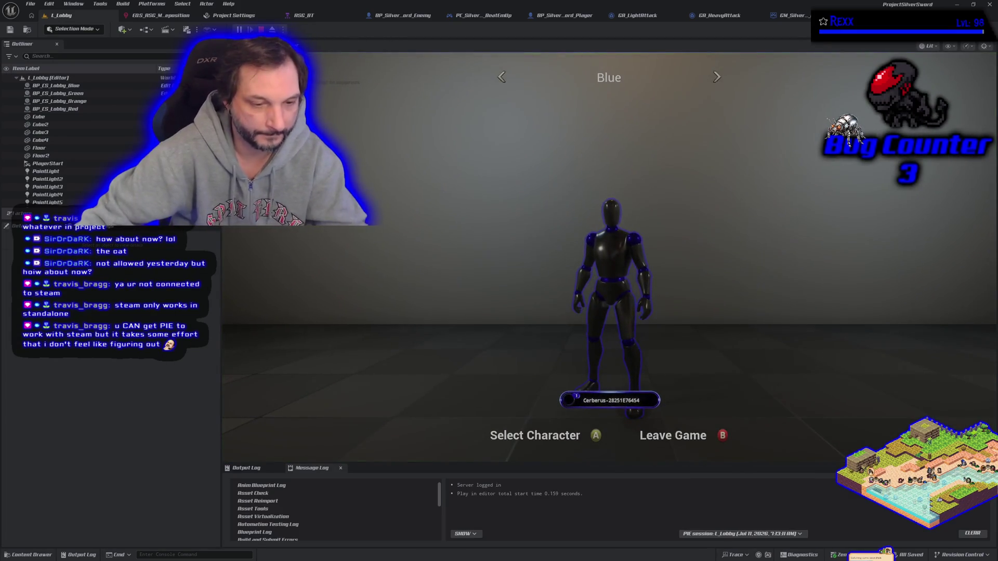
pyautogui.press('Escape')
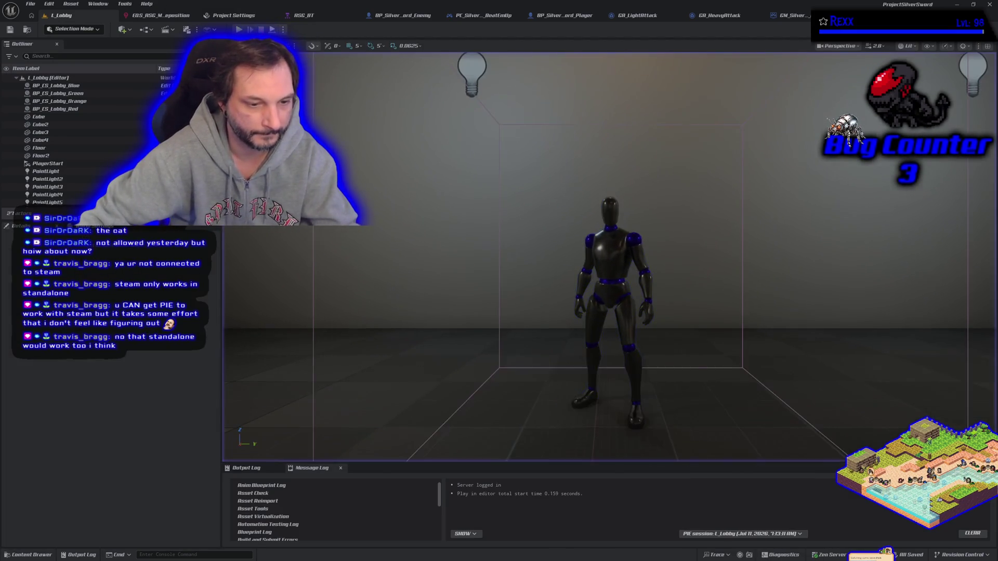
# Step: Play-test the colour carousel back to Blue, then launch the lobby as a Standalone Game
pyautogui.click(284, 30)
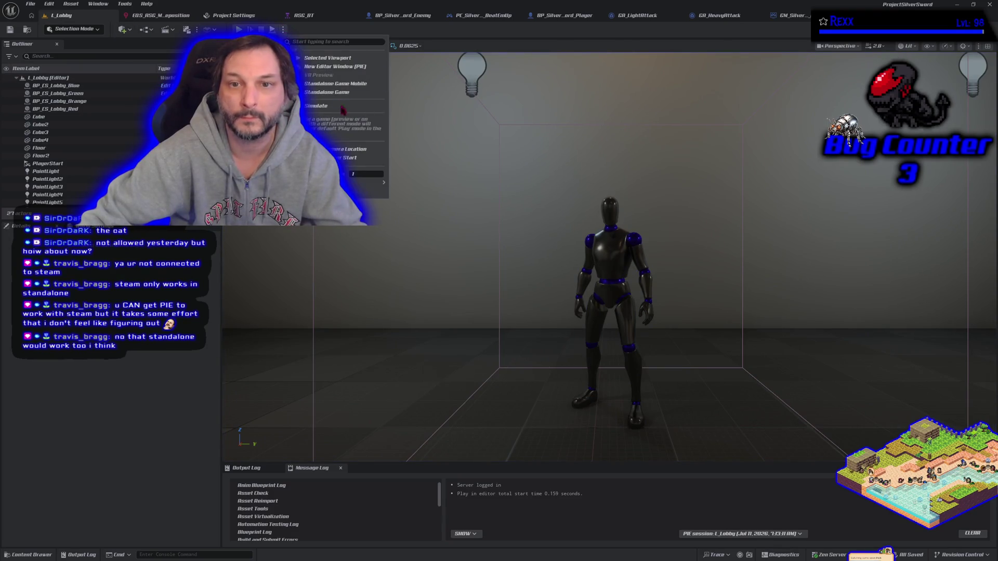
pyautogui.moveTo(369, 182)
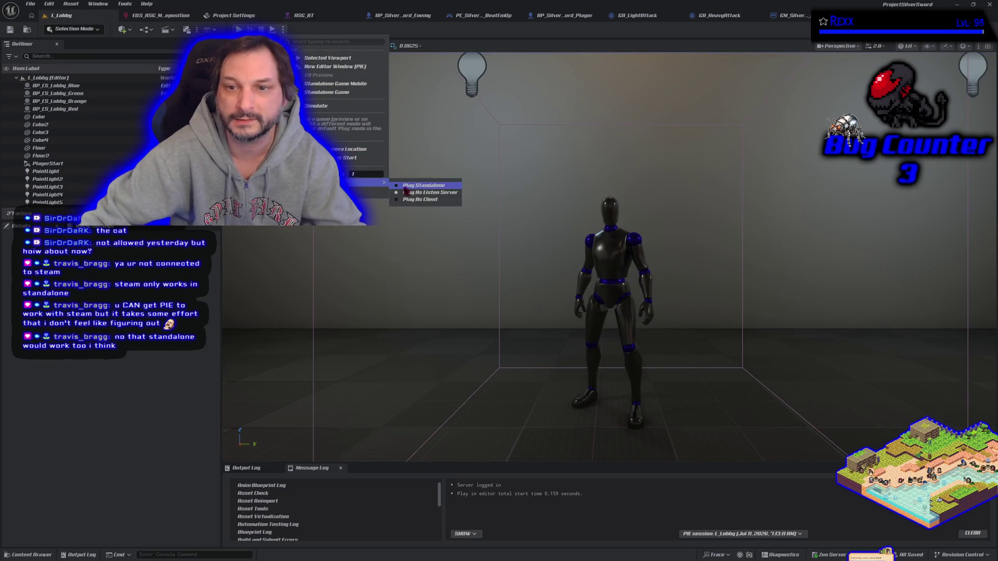
pyautogui.click(407, 186)
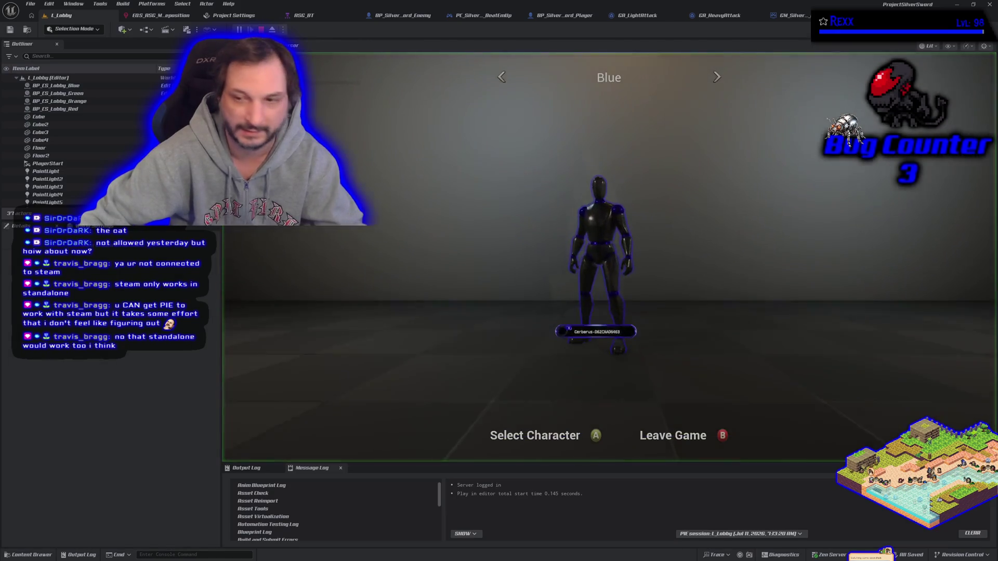
pyautogui.press('Right')
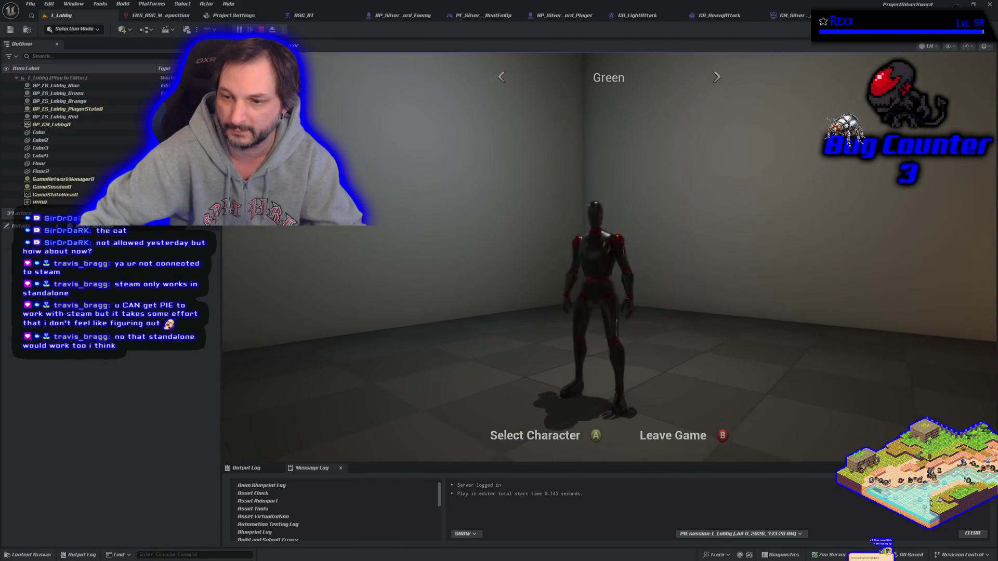
pyautogui.press('Right')
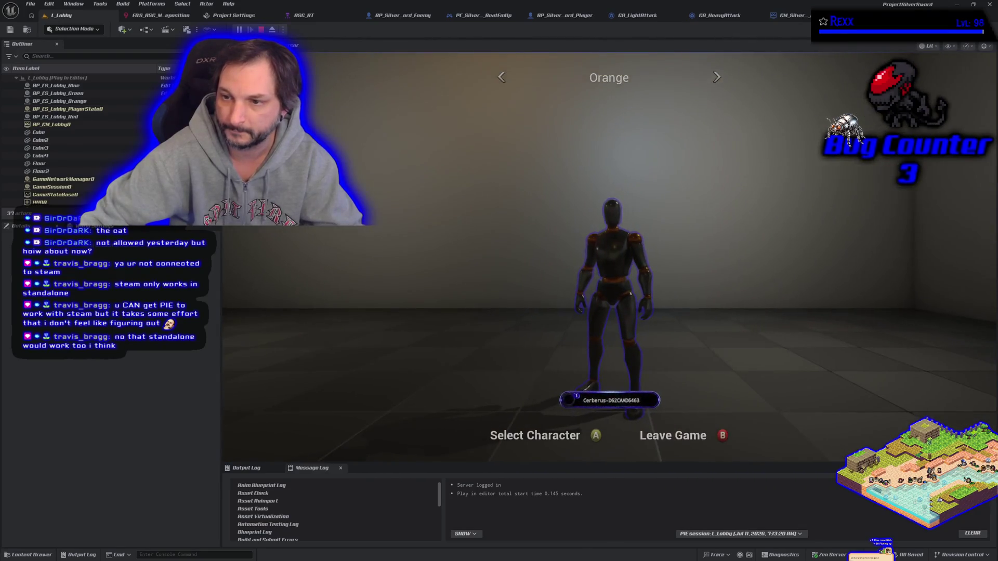
pyautogui.press('Right')
pyautogui.press('Left')
pyautogui.press('Right')
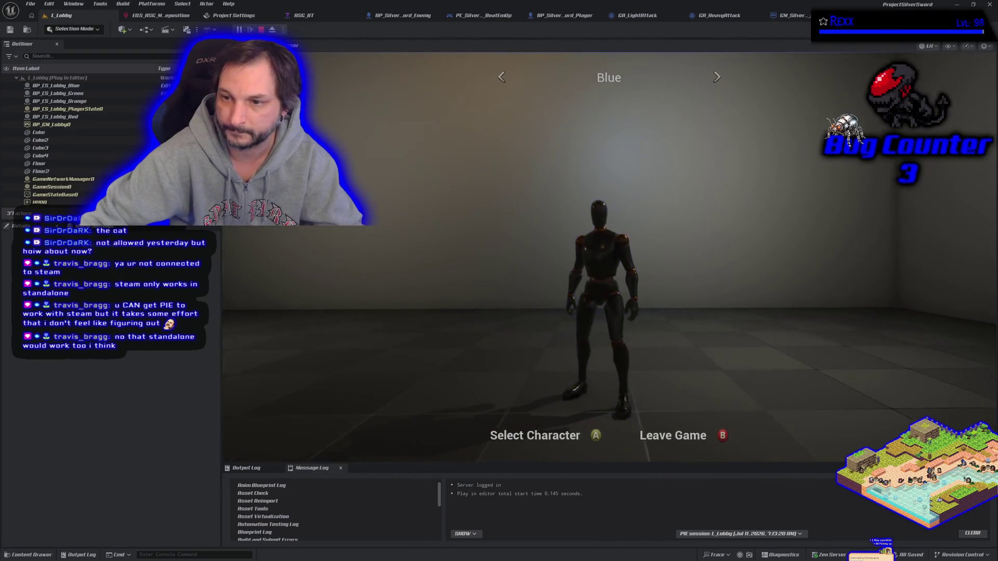
pyautogui.press('Escape')
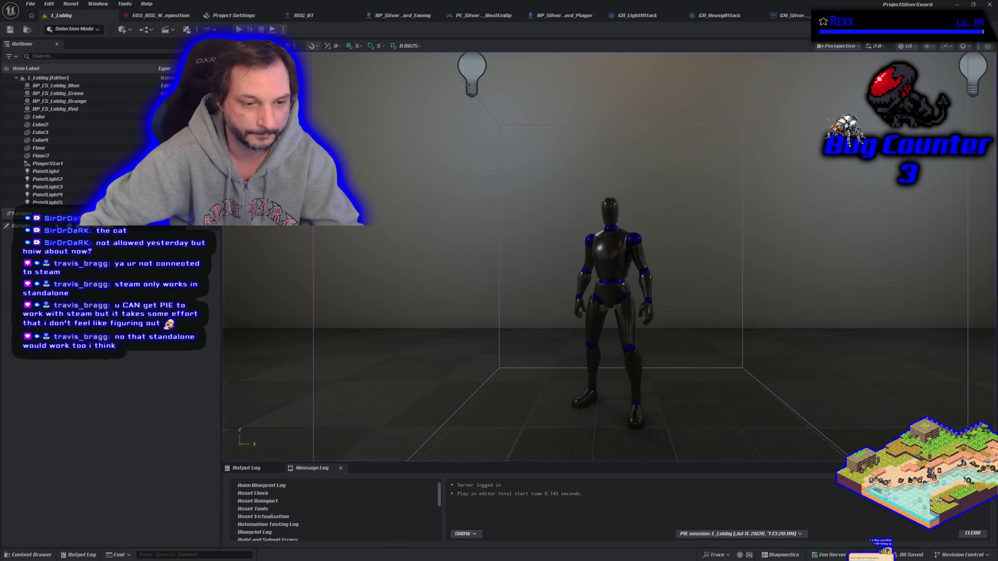
pyautogui.click(283, 29)
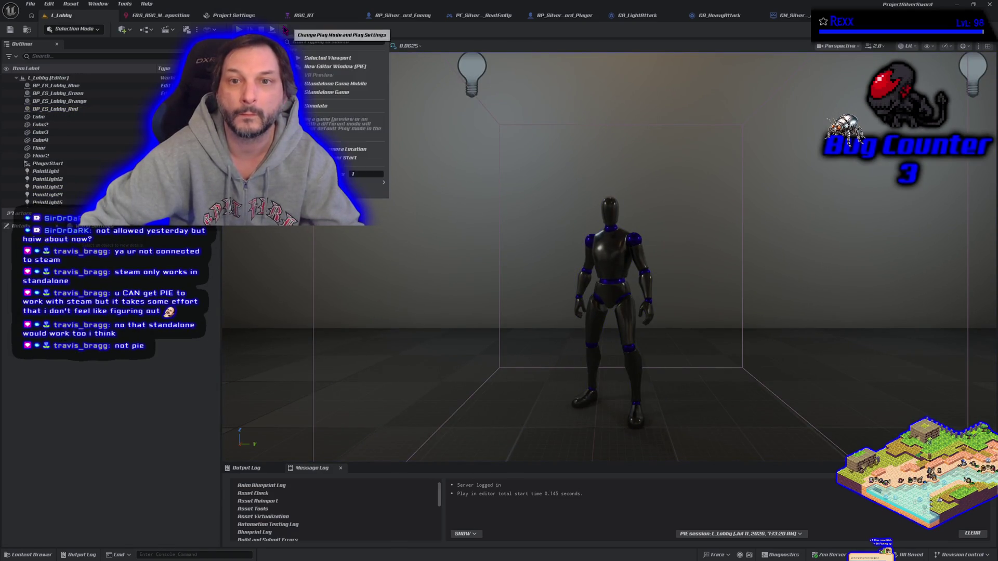
pyautogui.click(338, 92)
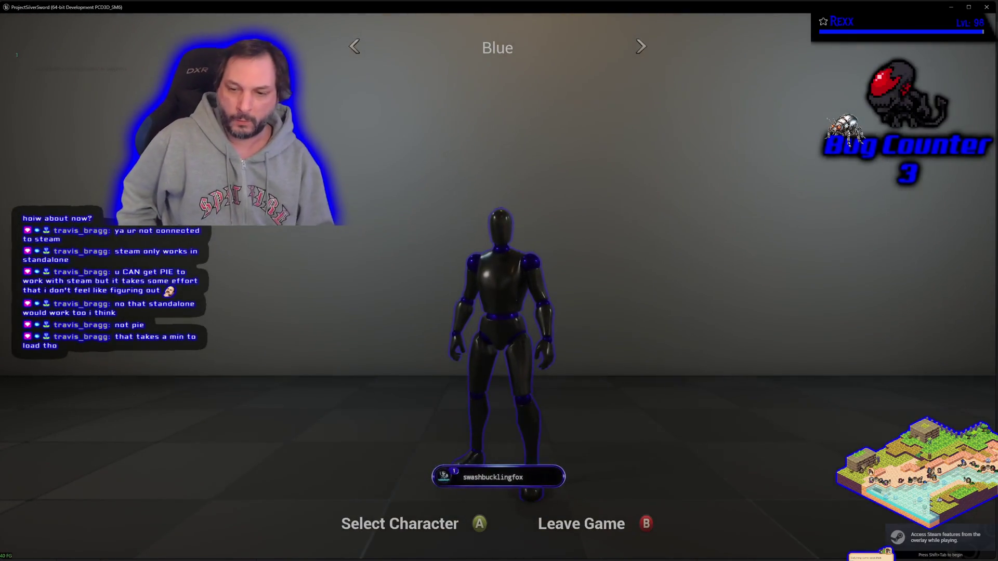
# Step: Cycle past Red to the Green character and confirm the selection
pyautogui.press('Right')
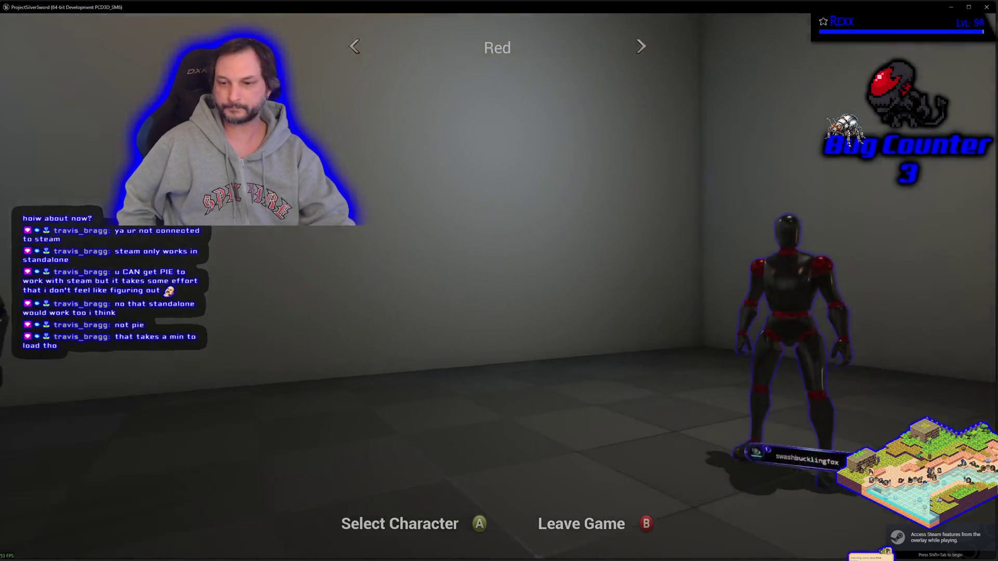
pyautogui.press('Right')
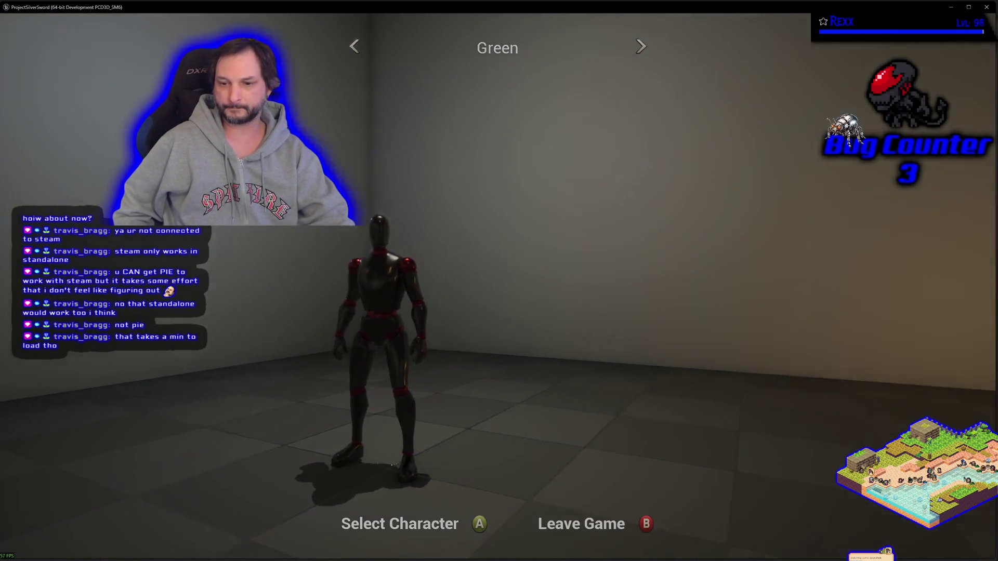
pyautogui.press('Return')
pyautogui.press('Return')
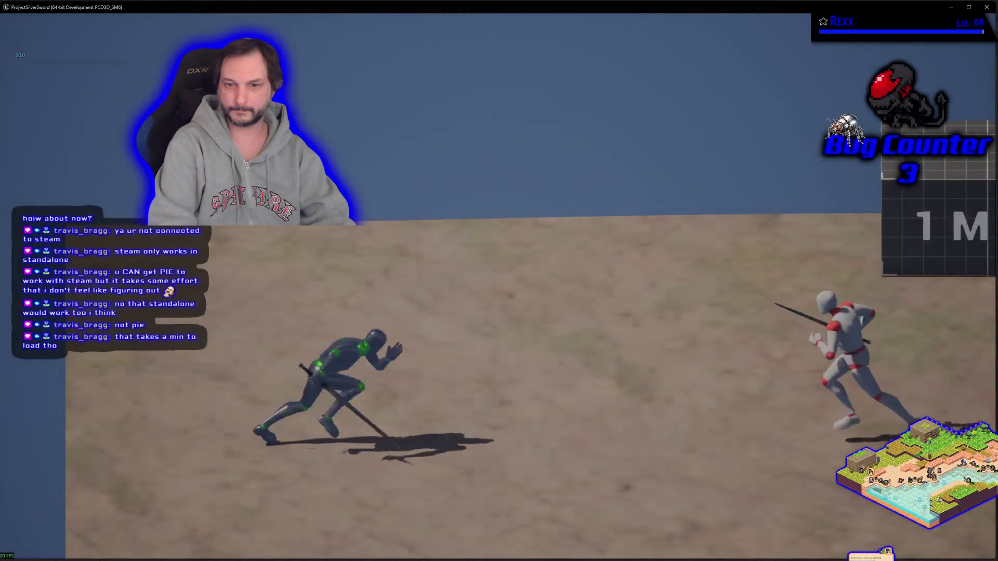
# Step: Duel the white enemy with the green knight, then quit the standalone game with Esc
pyautogui.press('w')
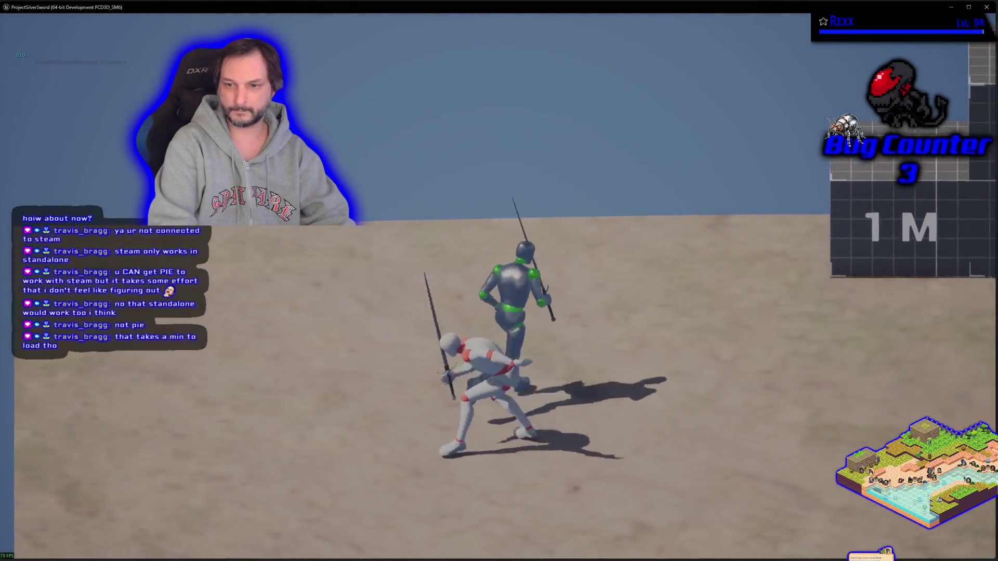
pyautogui.press('a')
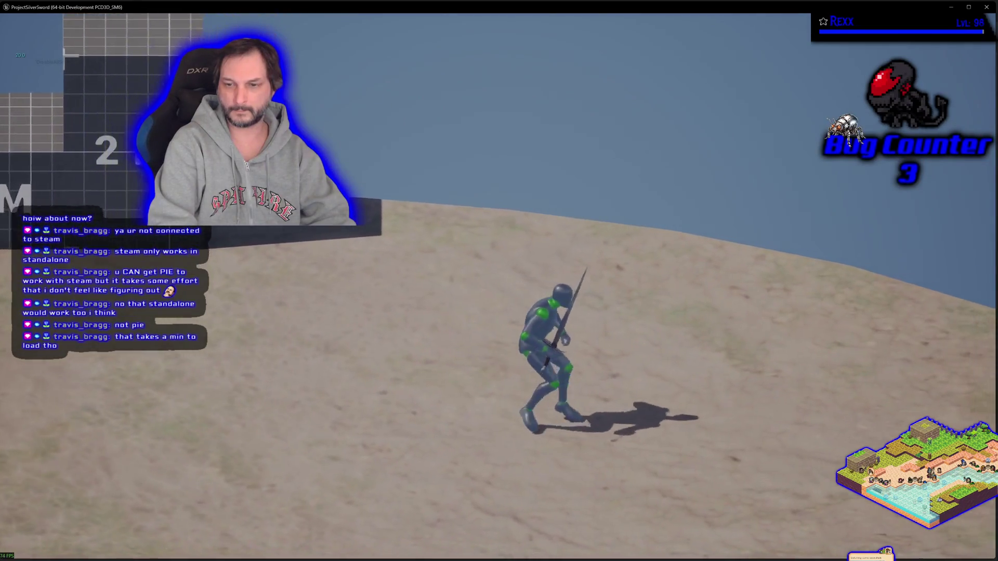
pyautogui.press('a')
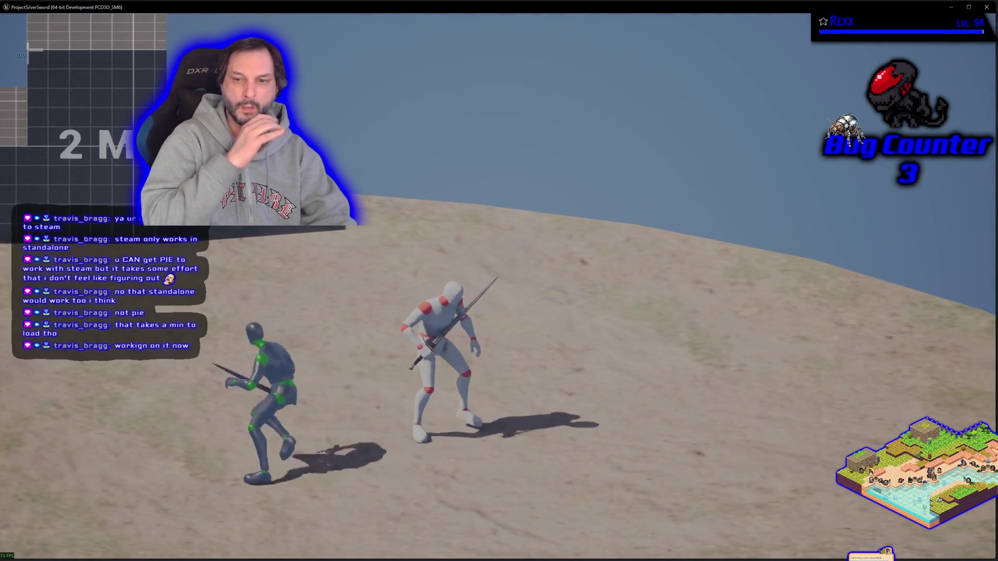
pyautogui.press('w')
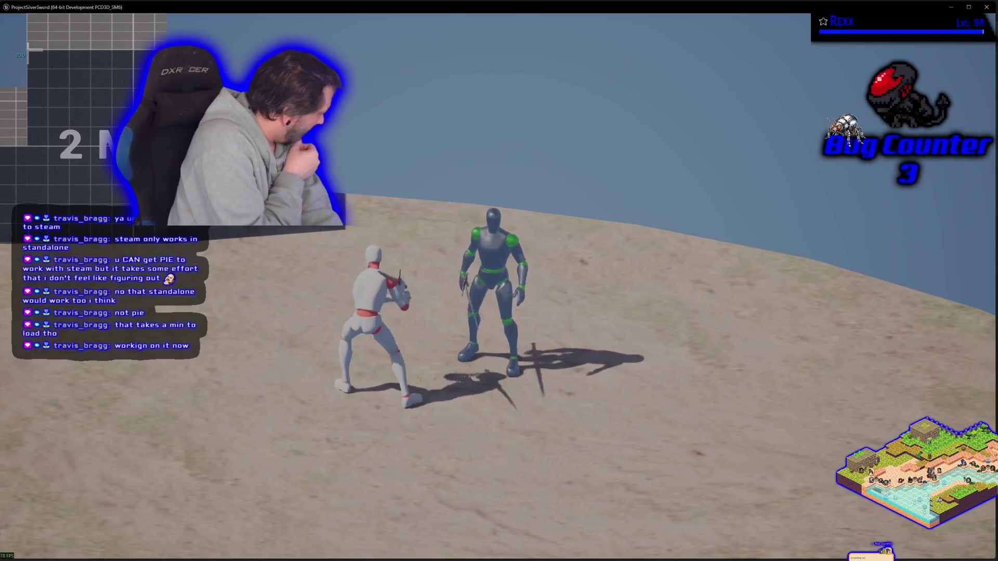
pyautogui.press('a')
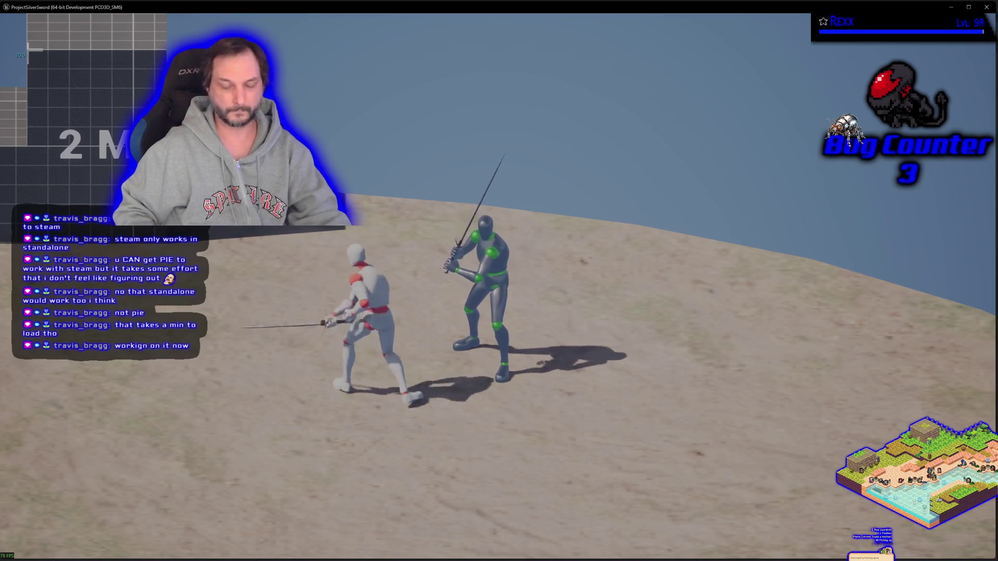
pyautogui.press('d')
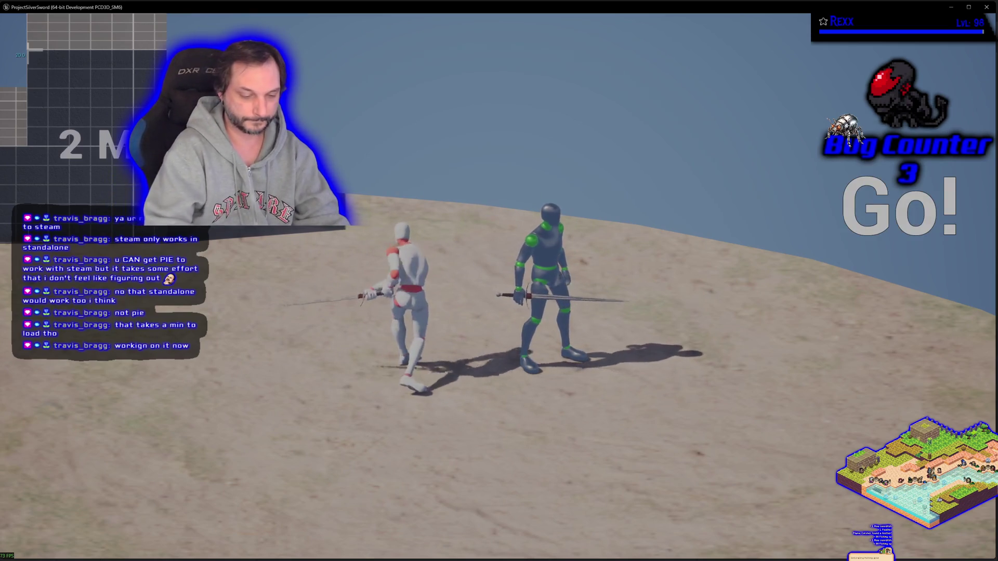
pyautogui.press('Escape')
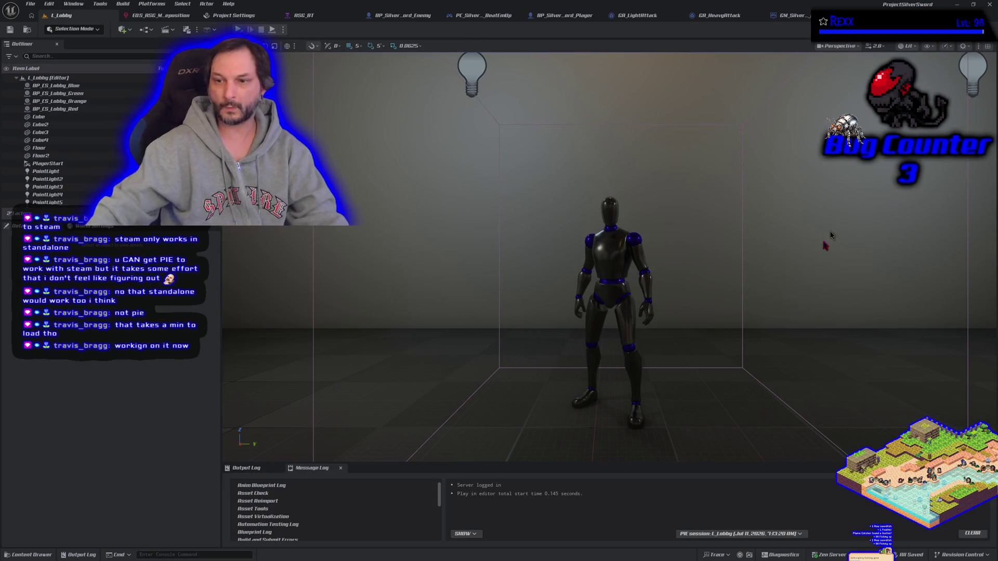
# Step: Fly the viewport camera around the lobby toward the room's right wall to view the four coloured characters
pyautogui.scroll(-10, 698, 264)
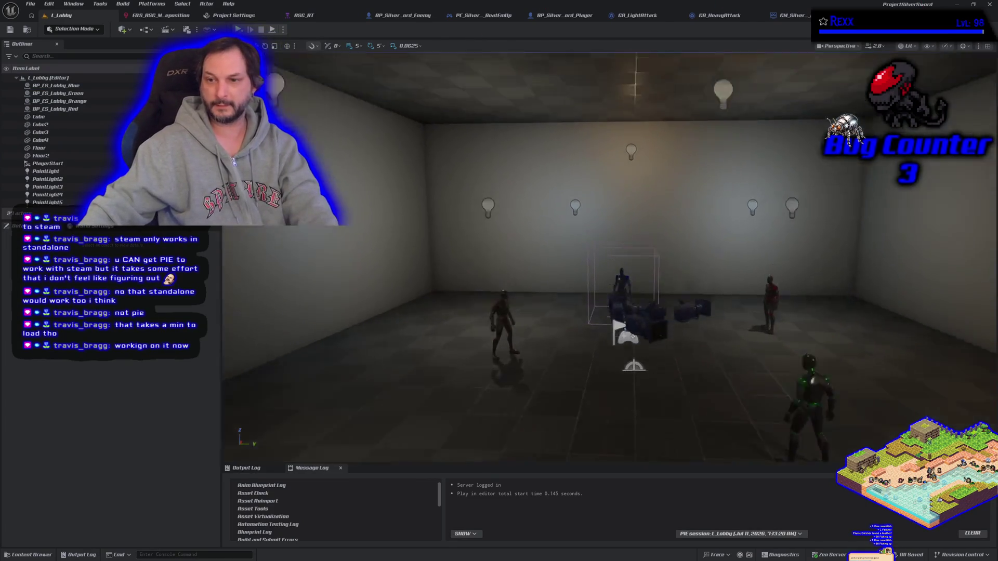
pyautogui.scroll(10, 698, 264)
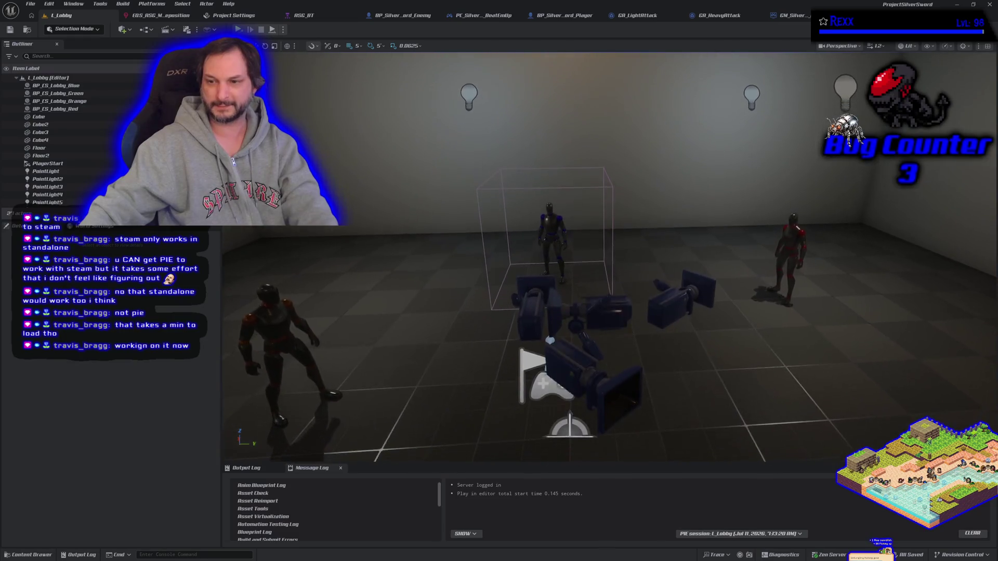
pyautogui.scroll(3, 699, 264)
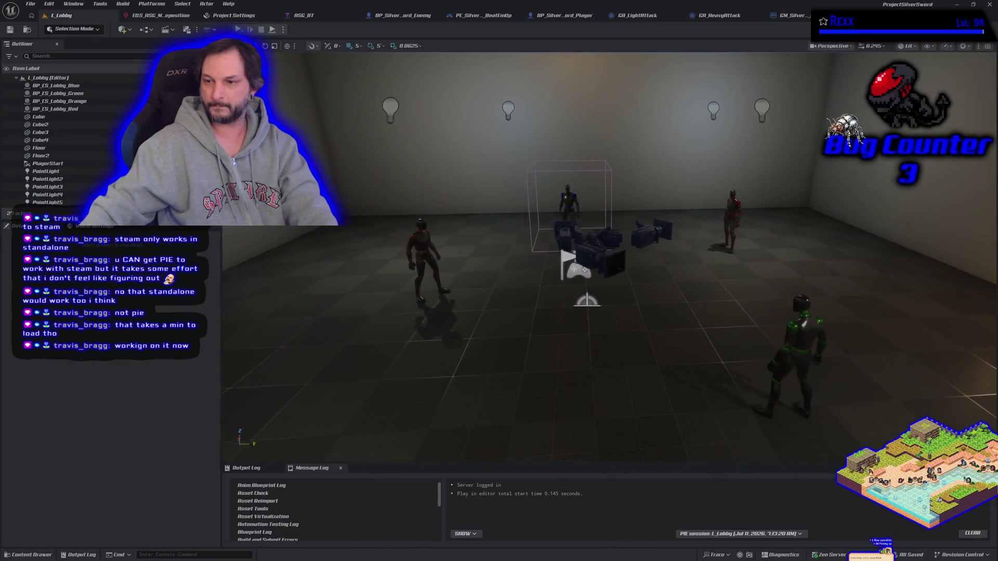
pyautogui.moveTo(699, 264)
pyautogui.mouseDown()
pyautogui.moveTo(751, 260)
pyautogui.moveTo(674, 304)
pyautogui.mouseUp()
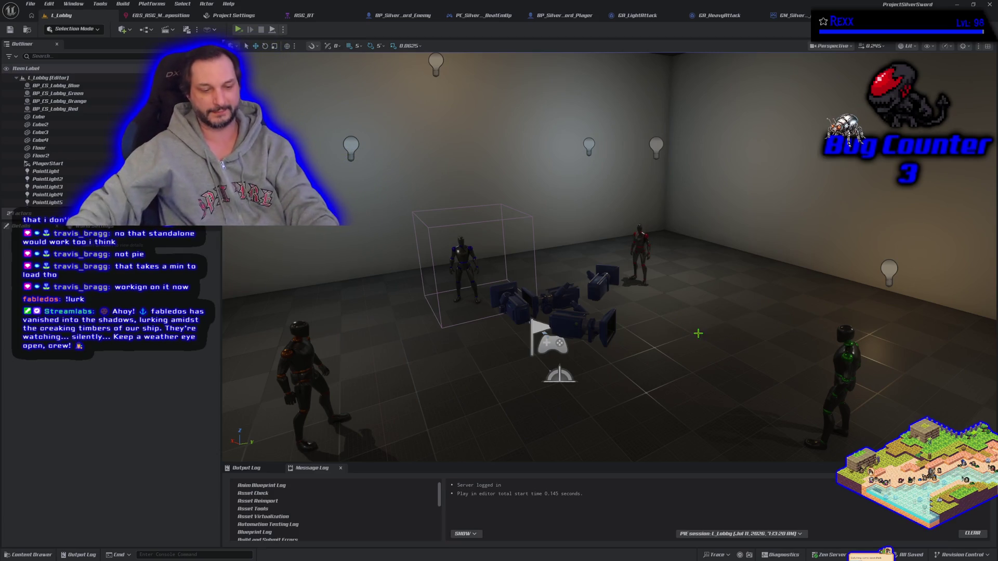
pyautogui.moveTo(670, 381)
pyautogui.mouseDown()
pyautogui.moveTo(675, 411)
pyautogui.moveTo(676, 377)
pyautogui.moveTo(659, 404)
pyautogui.moveTo(649, 357)
pyautogui.mouseUp()
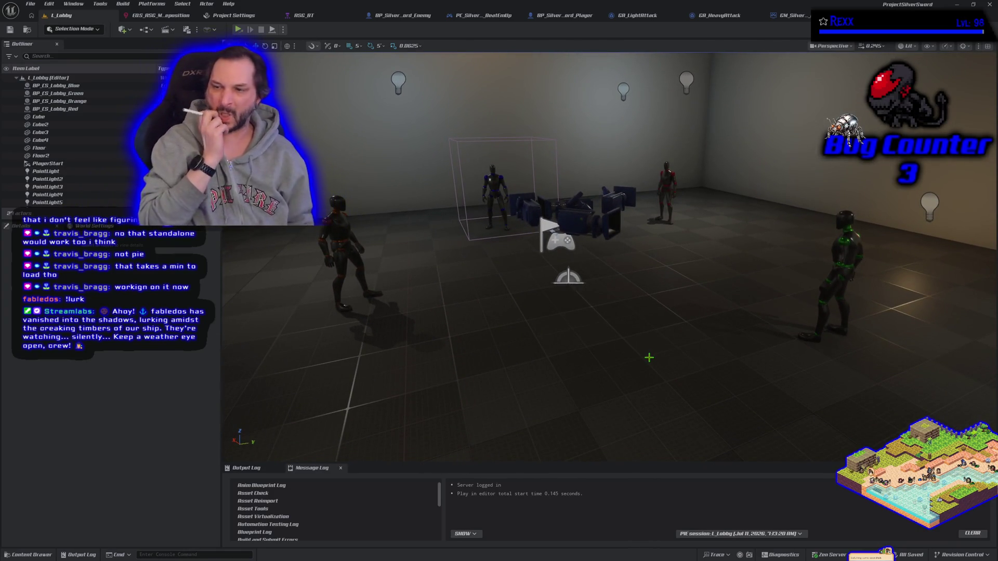
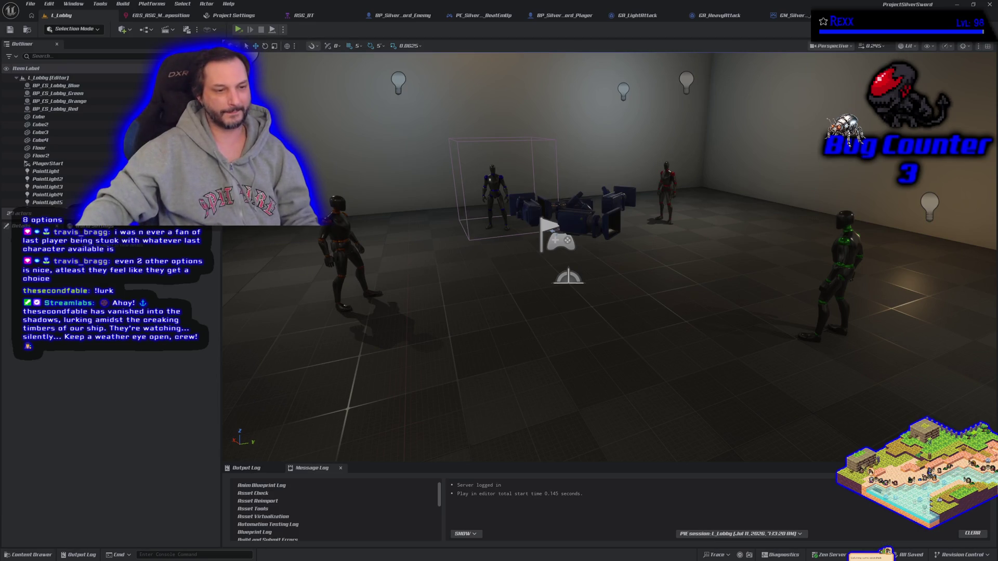
# Step: Orbit the L_Lobby viewport, then bring the Fab listing browser to the front
pyautogui.moveTo(629, 374)
pyautogui.mouseDown()
pyautogui.moveTo(655, 372)
pyautogui.moveTo(624, 394)
pyautogui.moveTo(613, 379)
pyautogui.moveTo(582, 395)
pyautogui.mouseUp()
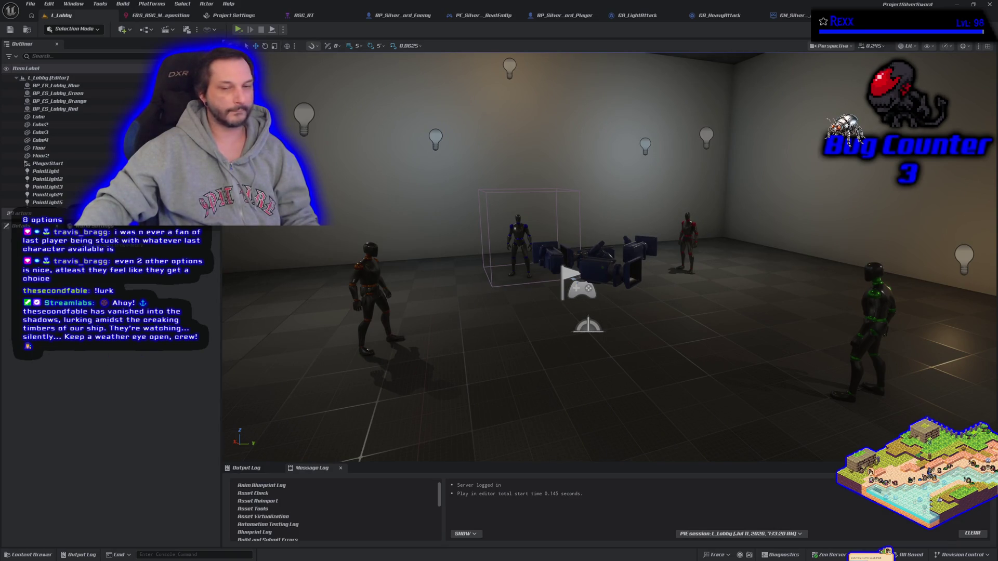
pyautogui.hotkey('alt', 'Tab')
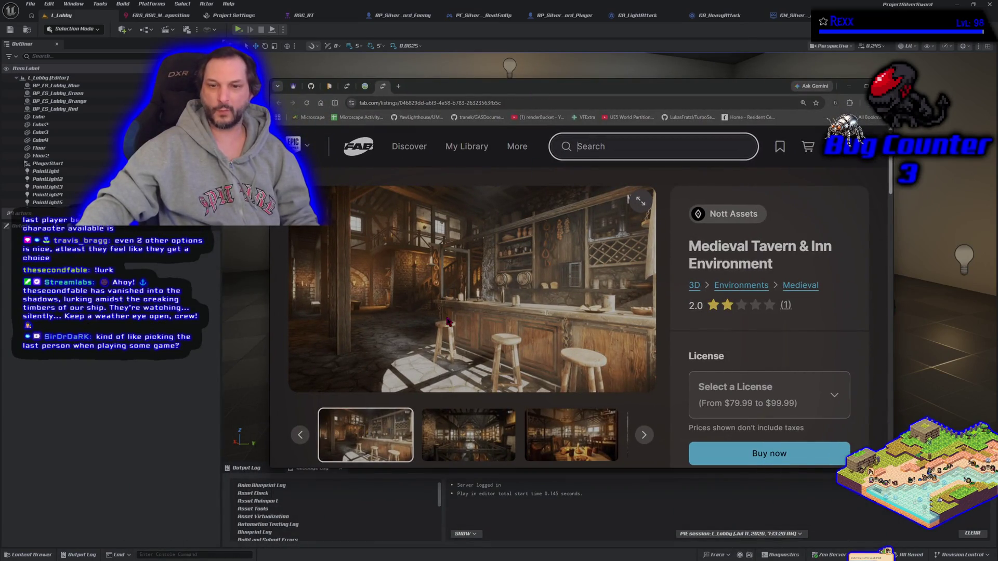
# Step: Enlarge a gallery image, then page through the fireplace, tavern hall, stone tub and bedroom images
pyautogui.click(639, 202)
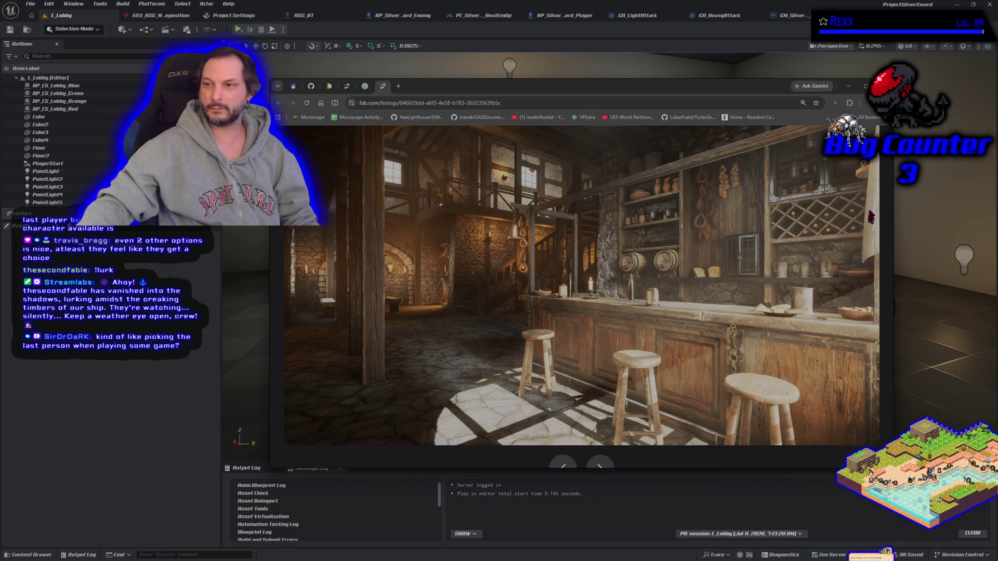
pyautogui.press('Escape')
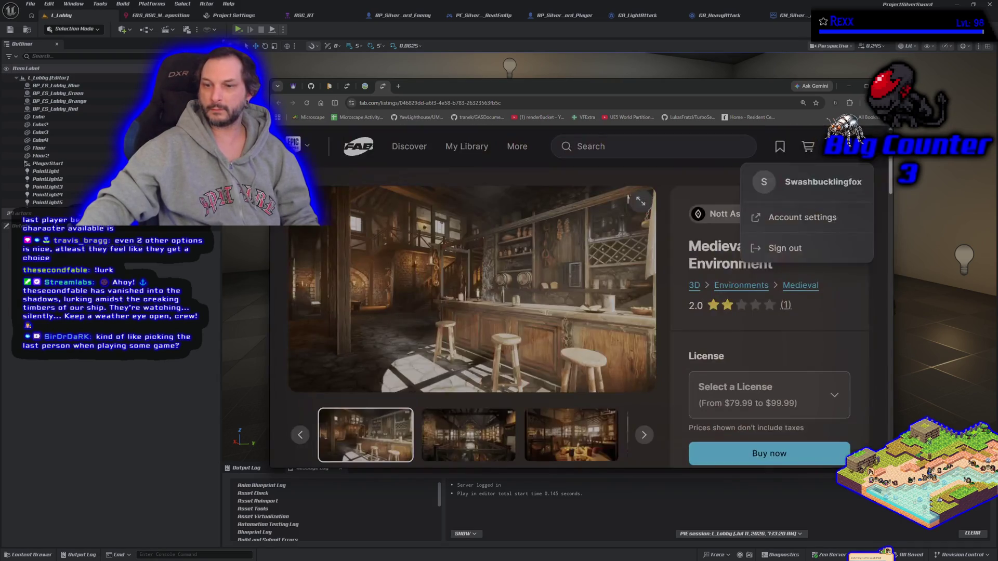
pyautogui.click(465, 434)
pyautogui.click(576, 451)
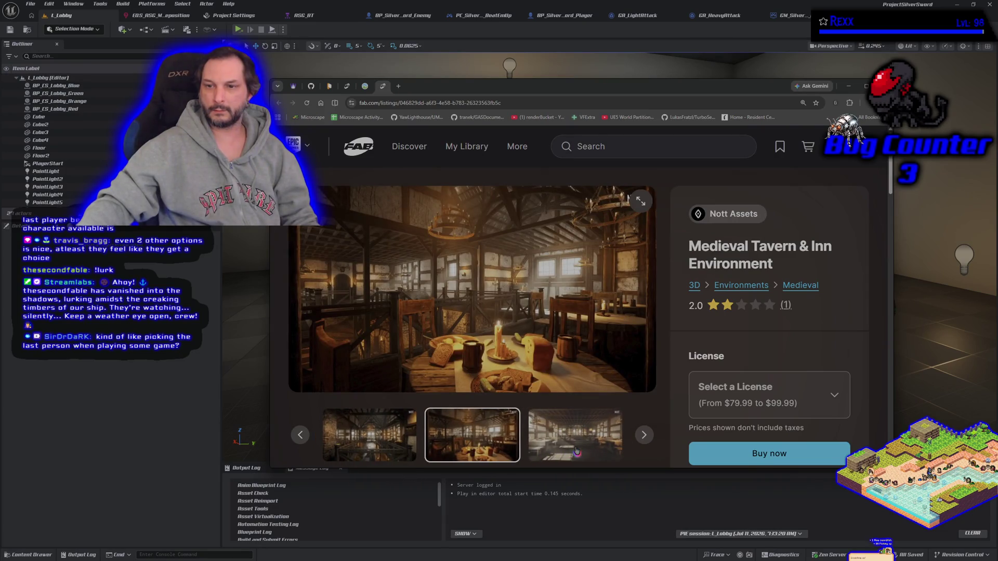
pyautogui.click(576, 451)
pyautogui.click(563, 415)
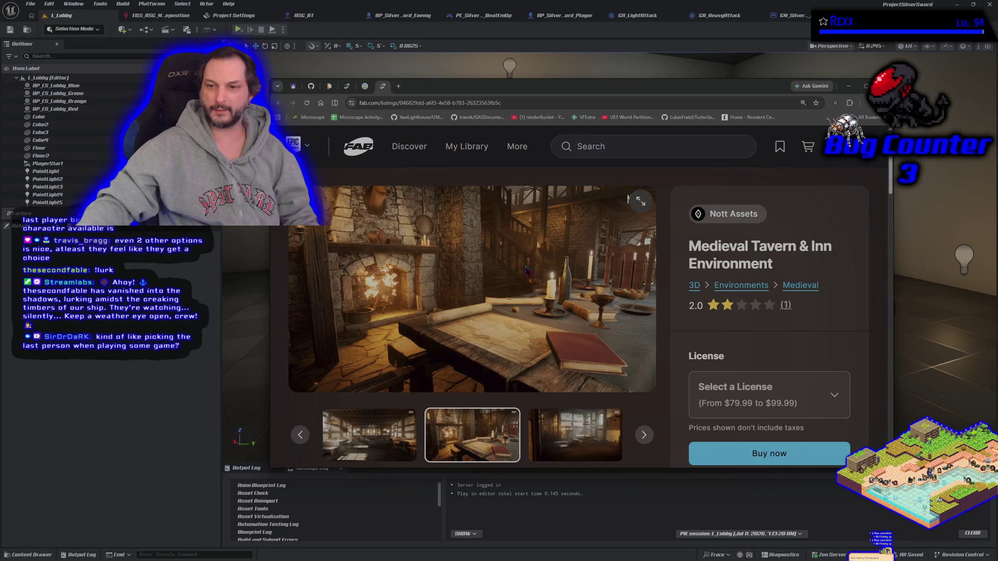
pyautogui.click(642, 434)
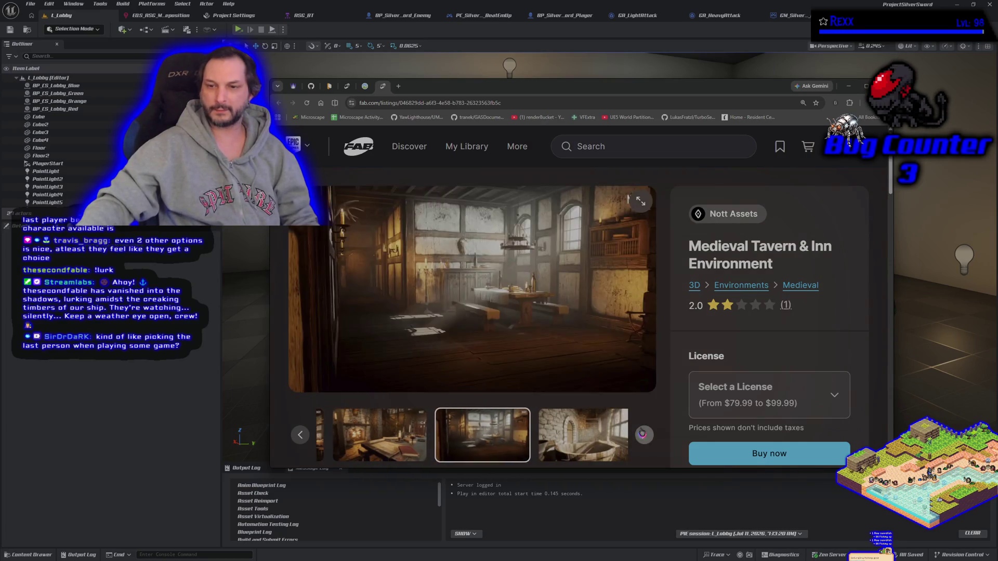
pyautogui.click(642, 434)
pyautogui.click(642, 434)
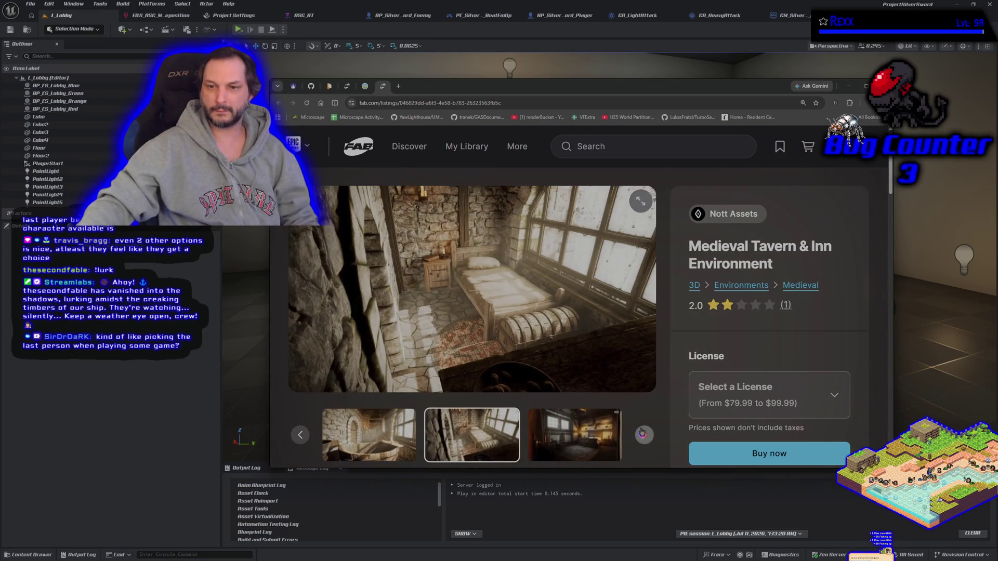
# Step: Page on through the corridor, wine cellar, bar, halls, exterior and layout images, then return to Unreal
pyautogui.click(642, 434)
pyautogui.click(642, 434)
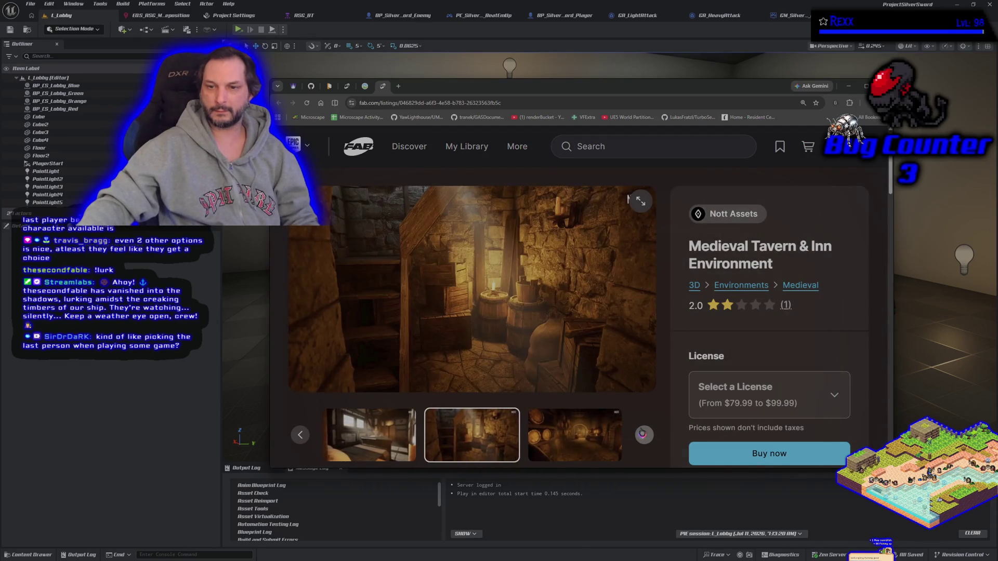
pyautogui.click(643, 434)
pyautogui.click(643, 434)
pyautogui.click(643, 434)
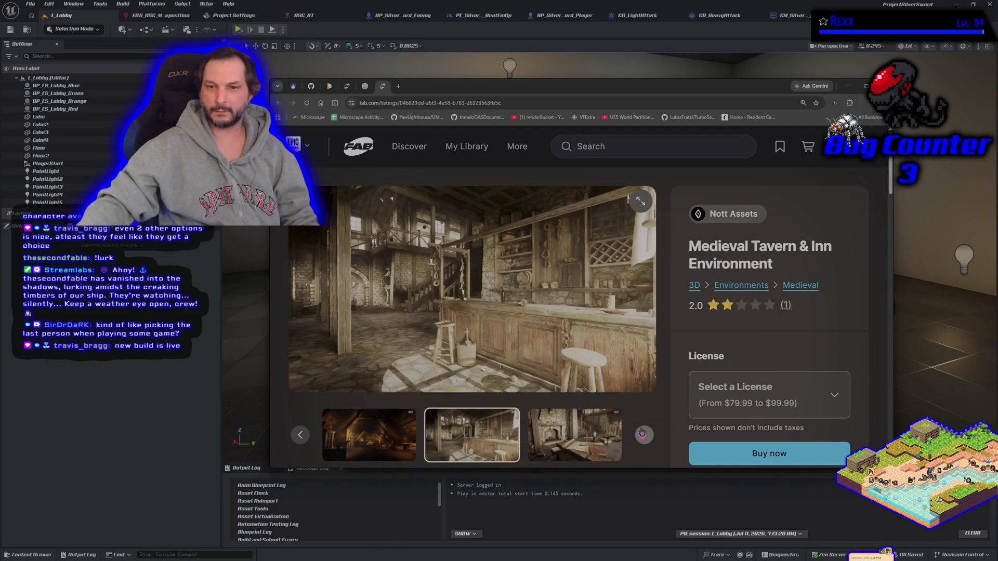
pyautogui.click(643, 434)
pyautogui.click(643, 434)
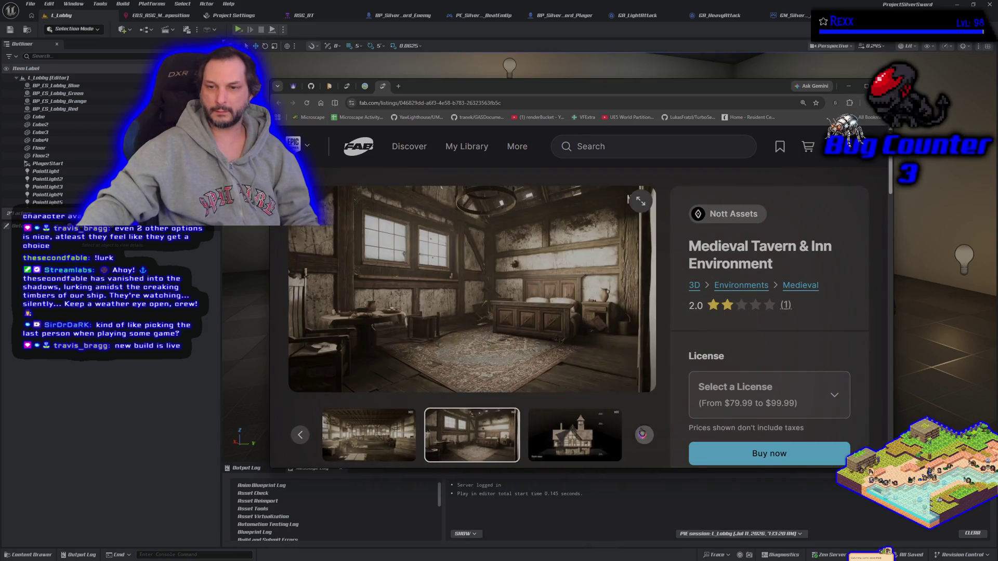
pyautogui.click(643, 434)
pyautogui.click(643, 434)
pyautogui.click(642, 433)
pyautogui.click(643, 434)
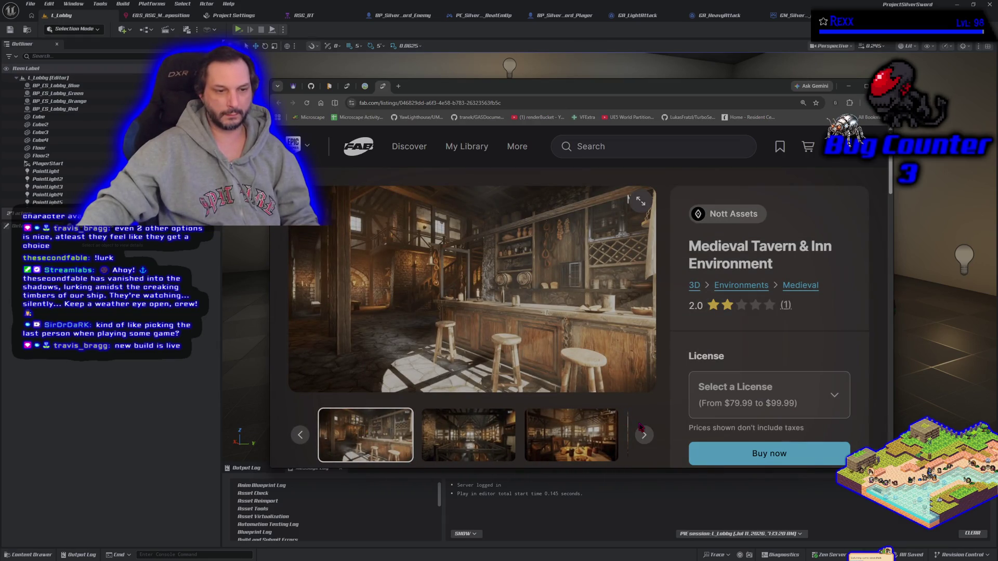
pyautogui.hotkey('alt', 'Tab')
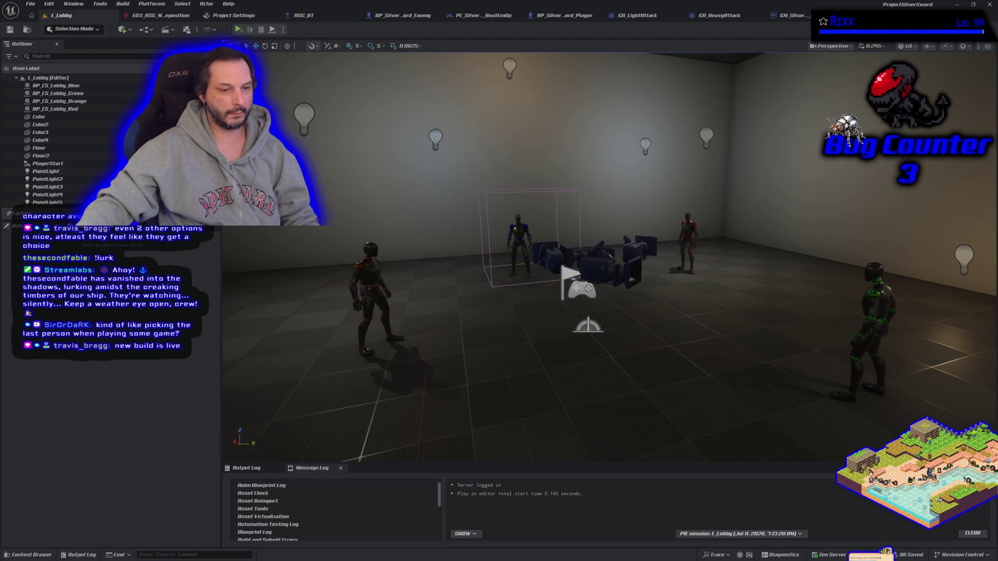
# Step: Bring up Symbioverse Testing Environment's Manage options in the Steam library, then close the Unreal editor
pyautogui.hotkey('alt', 'Tab')
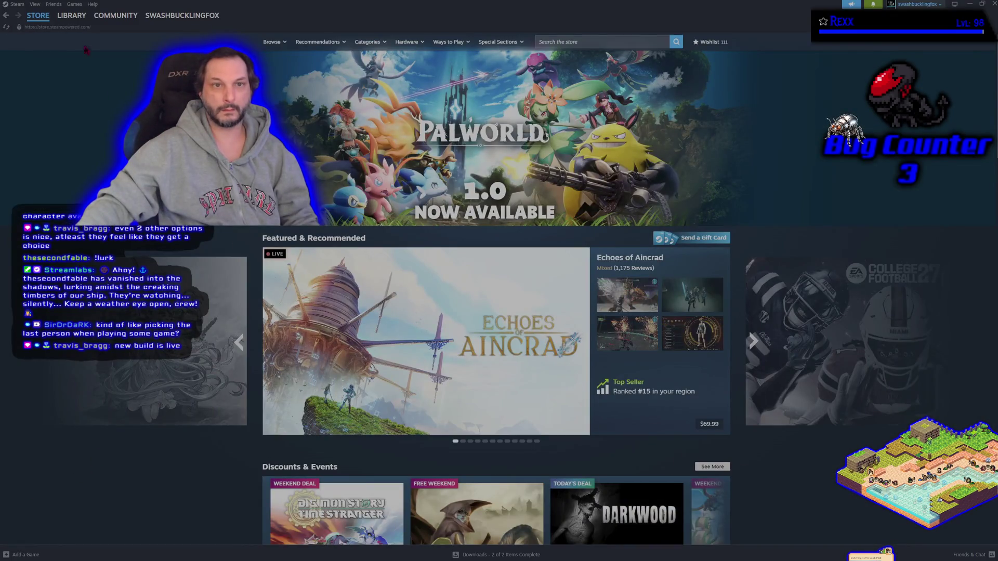
pyautogui.click(72, 15)
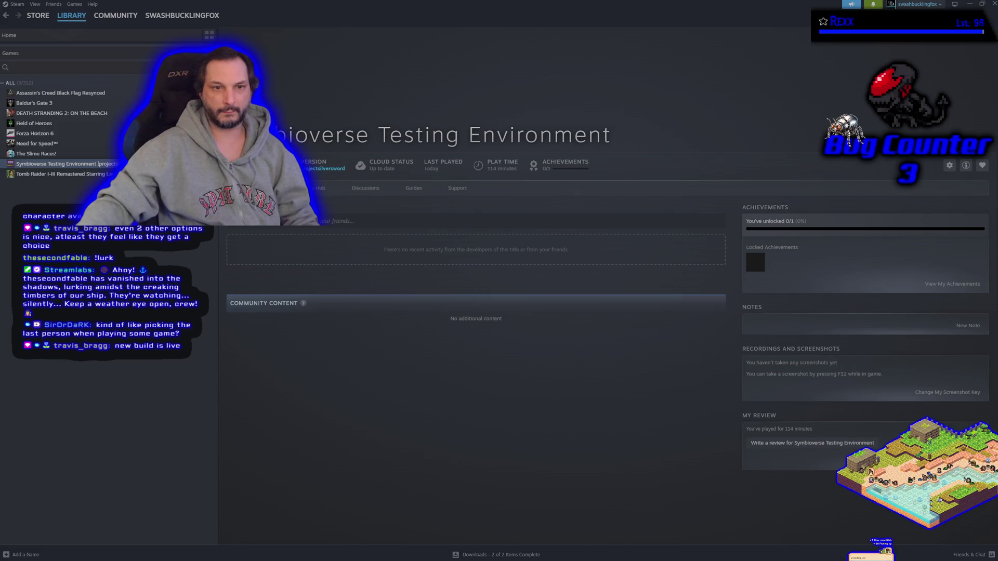
pyautogui.rightClick(62, 164)
pyautogui.moveTo(104, 228)
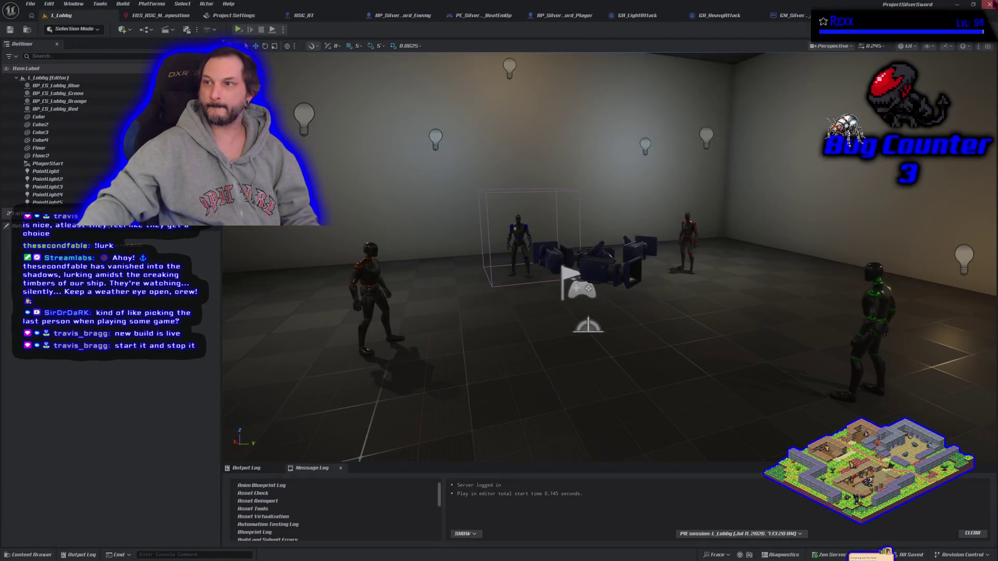
pyautogui.click(990, 4)
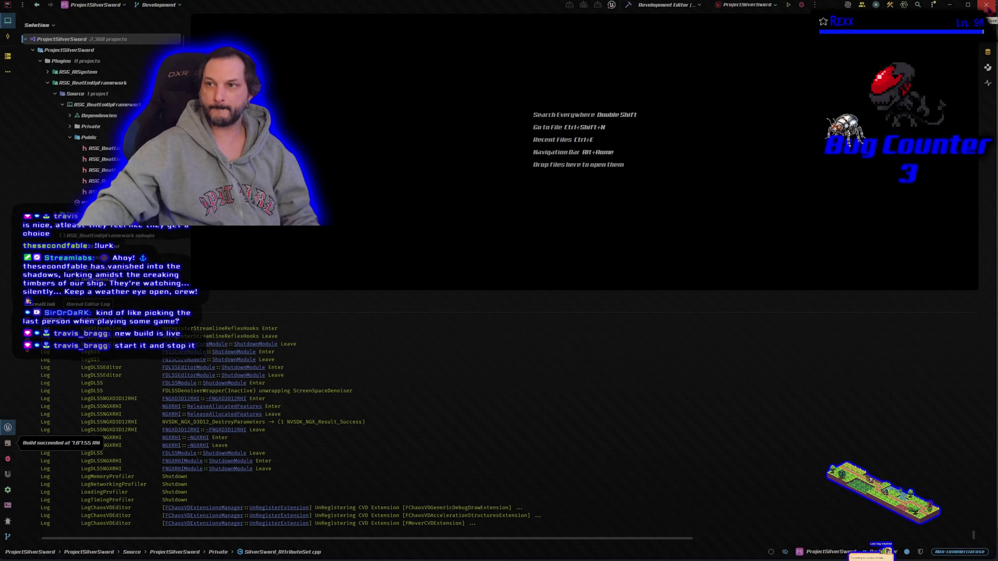
# Step: Close Rider and launch the Symbioverse Testing Environment build from Steam
pyautogui.click(987, 5)
pyautogui.click(260, 165)
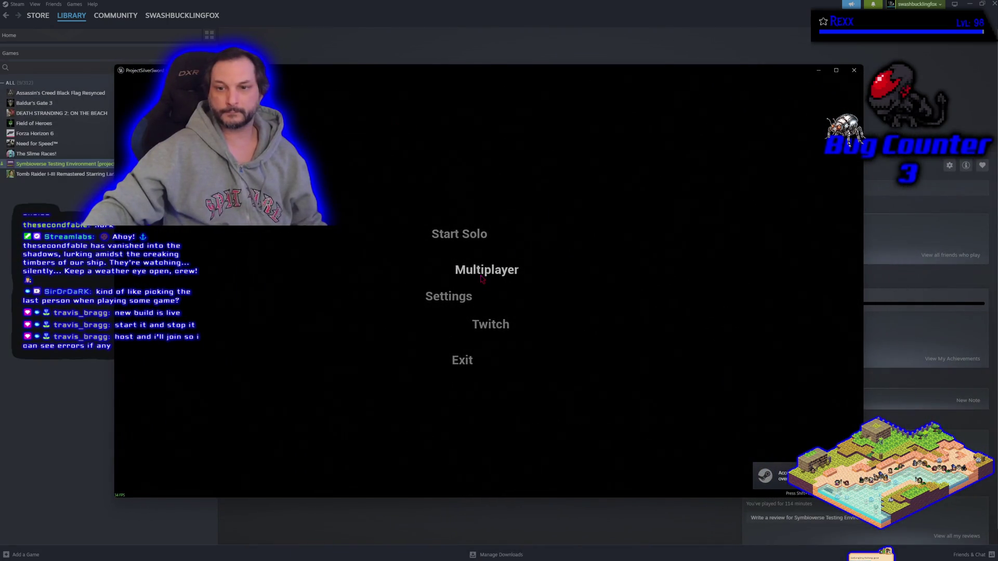
# Step: Host a multiplayer lobby, lock in the Blue character and start the match
pyautogui.click(481, 275)
pyautogui.click(291, 255)
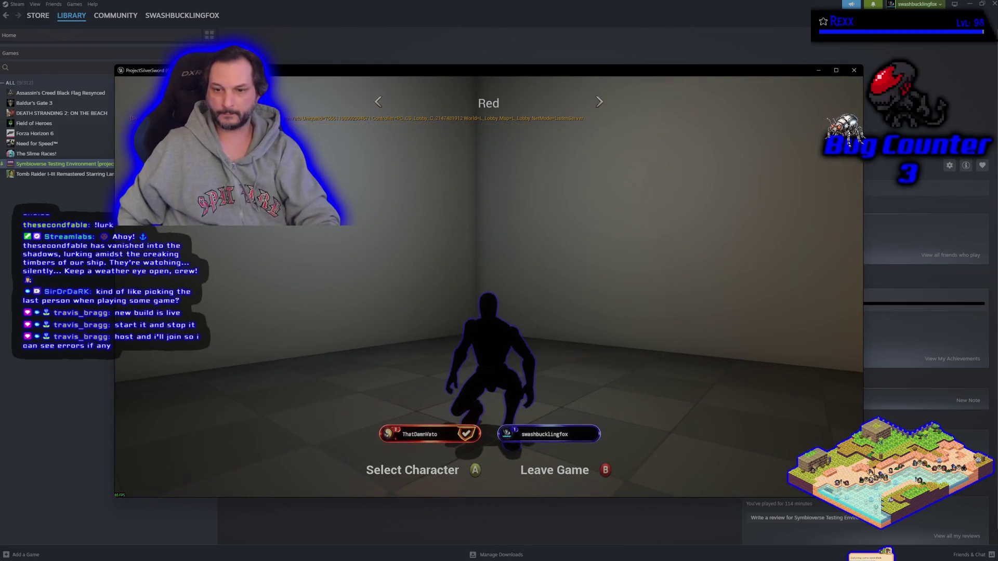
pyautogui.press('Return')
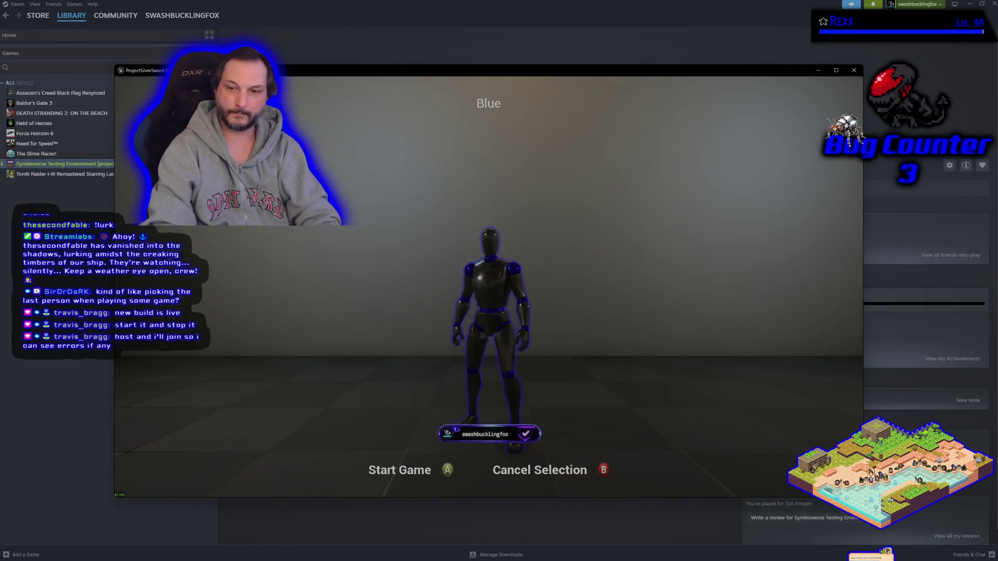
pyautogui.press('Return')
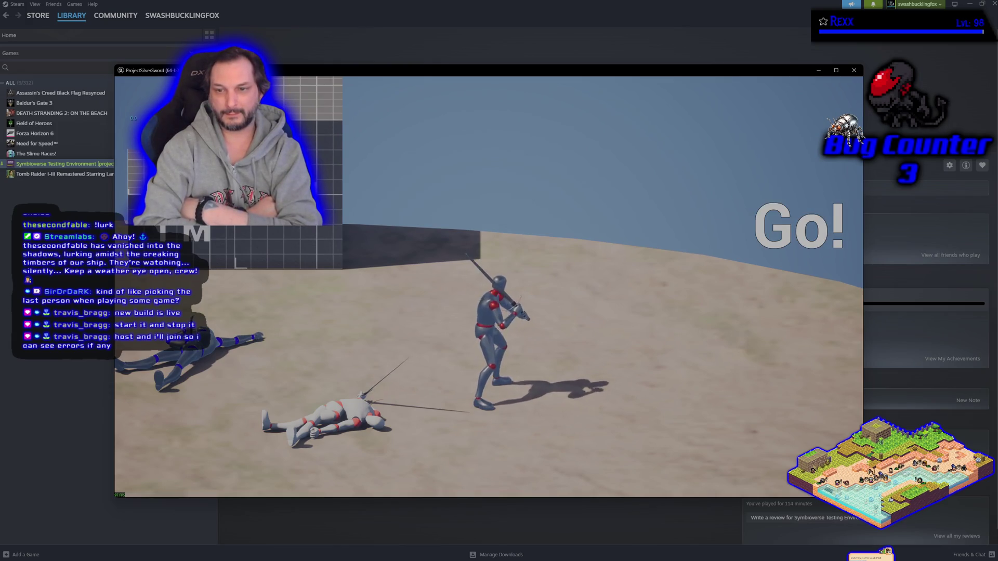
# Step: Run the swordsman across the beach, then quit the game with Alt+F4
pyautogui.press('w')
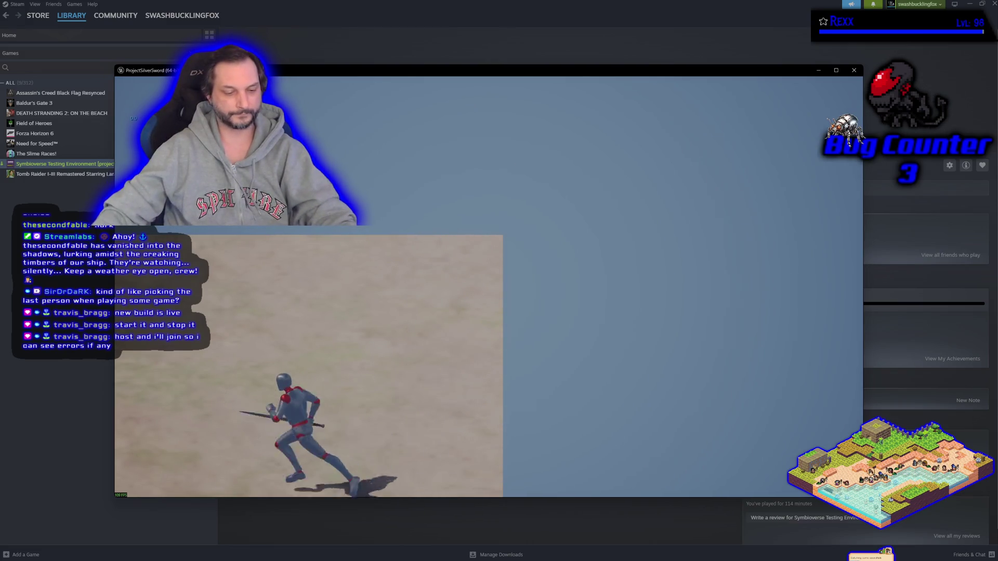
pyautogui.hotkey('alt', 'F4')
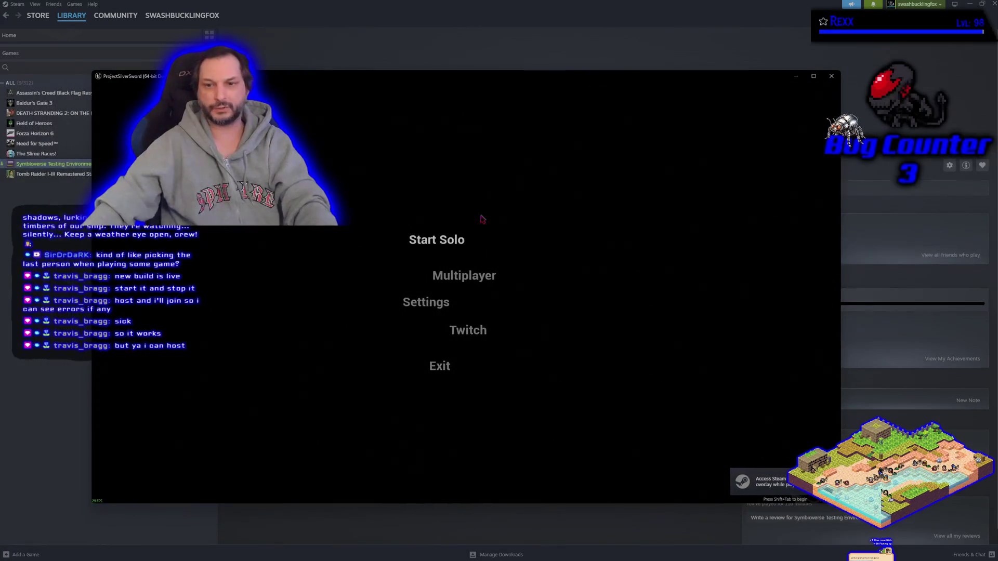
pyautogui.click(452, 283)
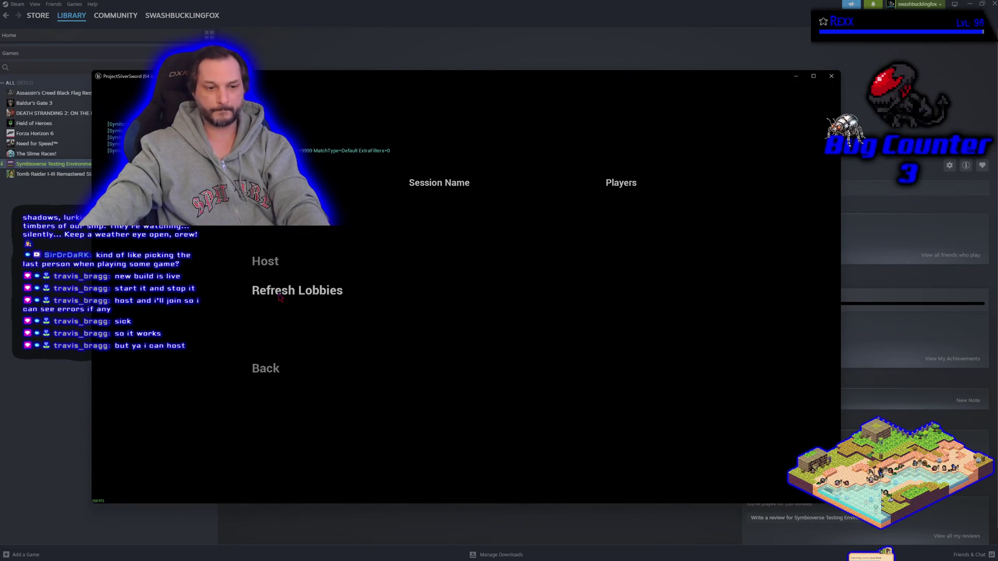
pyautogui.click(279, 293)
pyautogui.click(279, 295)
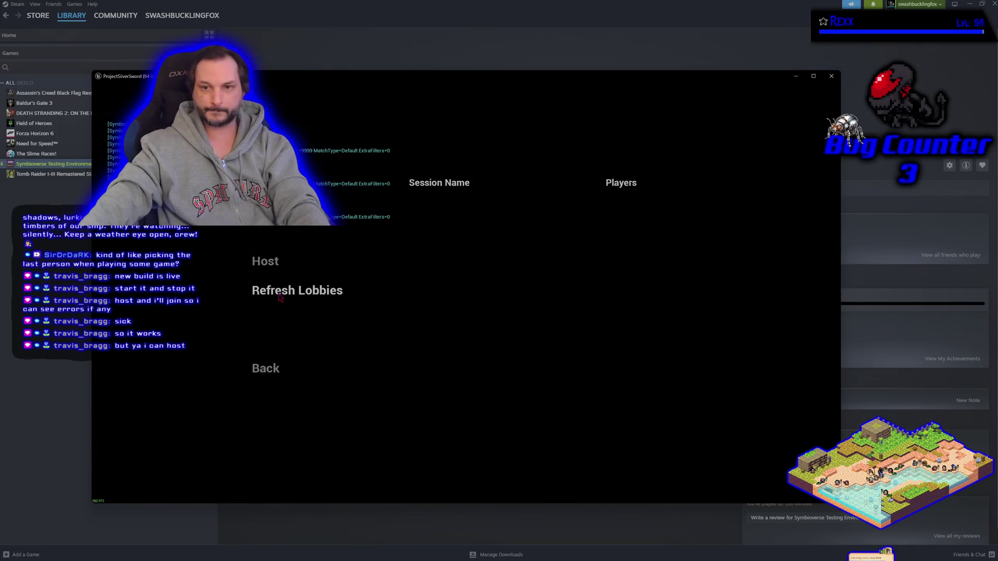
pyautogui.click(279, 295)
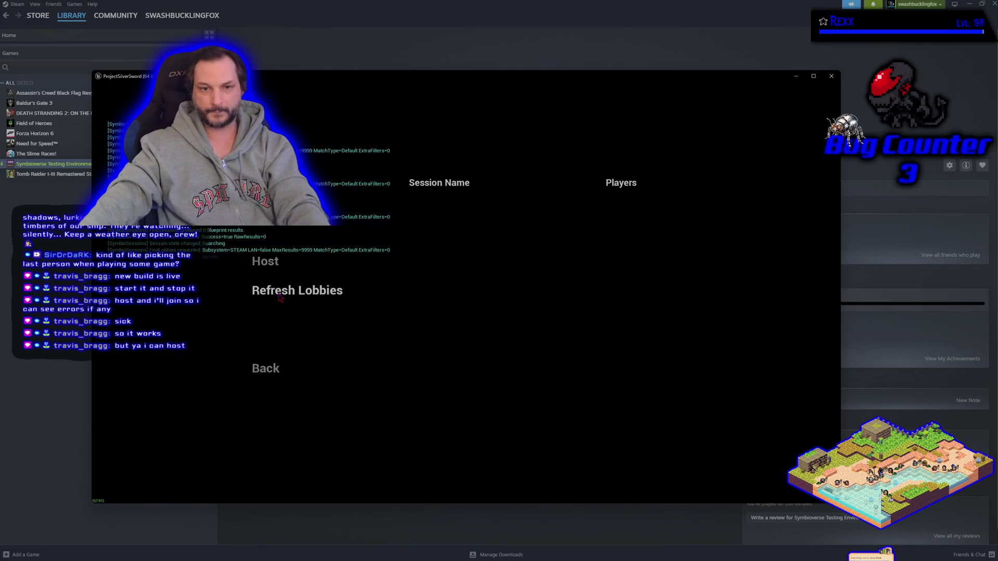
pyautogui.click(279, 295)
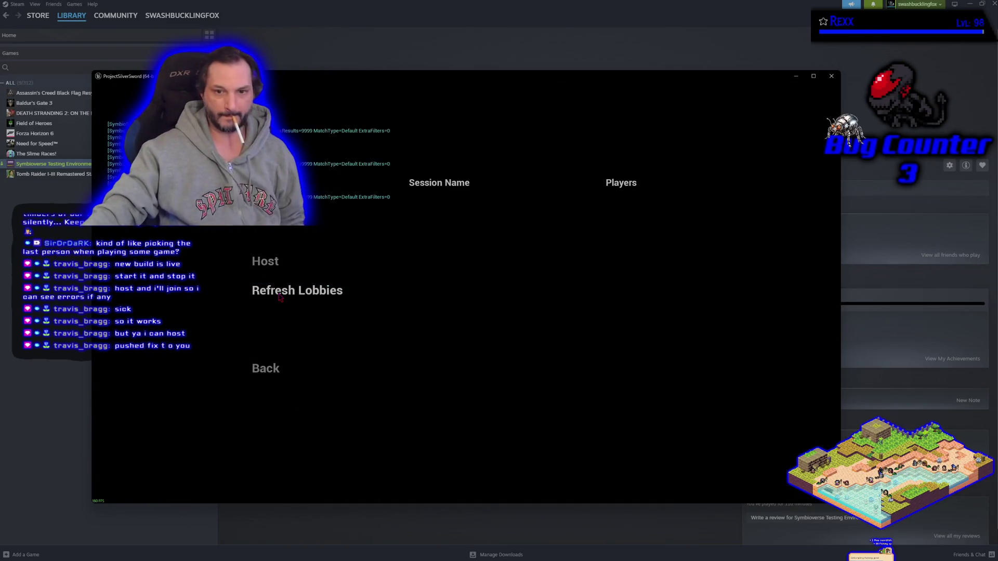
pyautogui.click(279, 295)
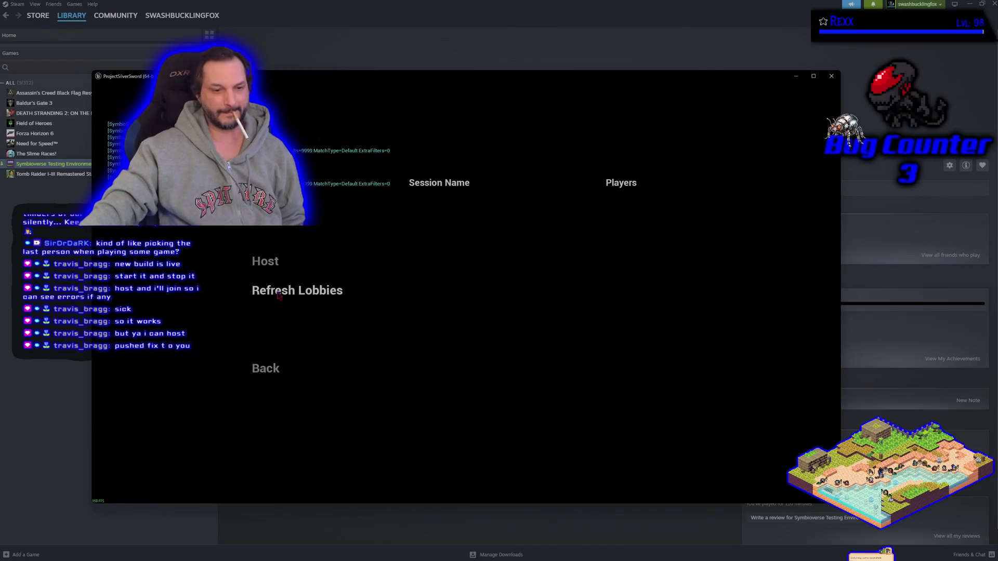
pyautogui.click(279, 295)
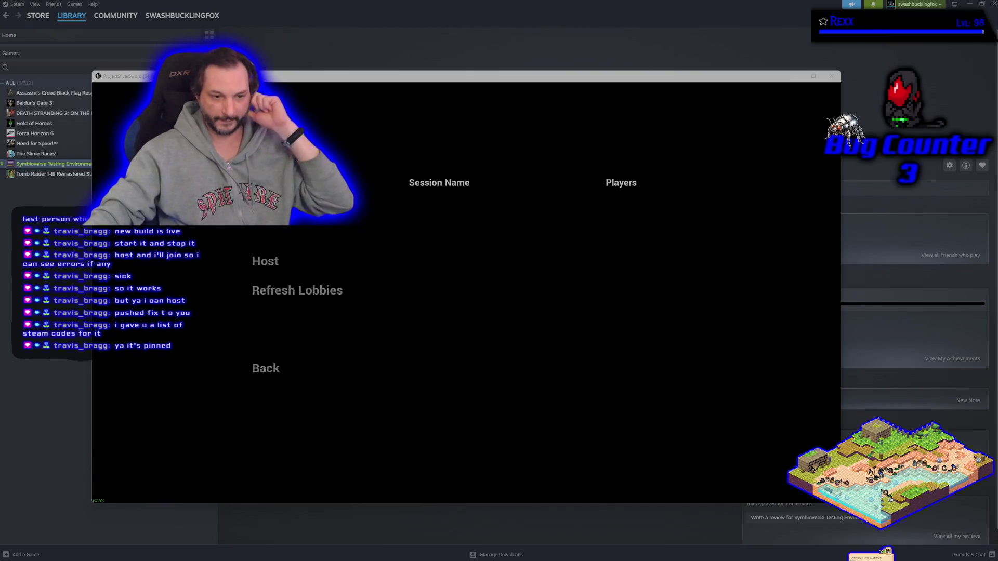
# Step: Refresh lobbies, join the listed session, and cycle colours to lock in Green
pyautogui.click(416, 80)
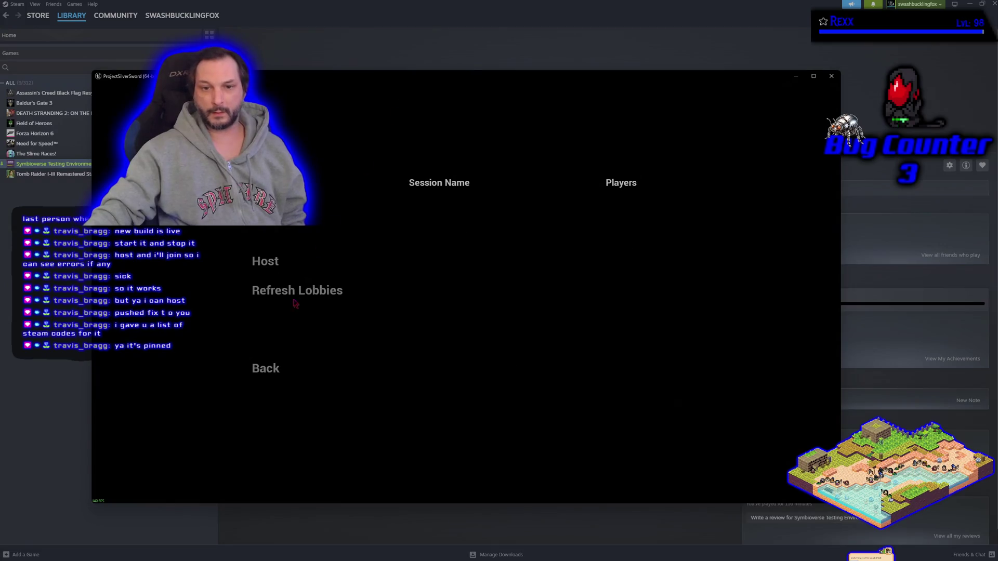
pyautogui.click(269, 292)
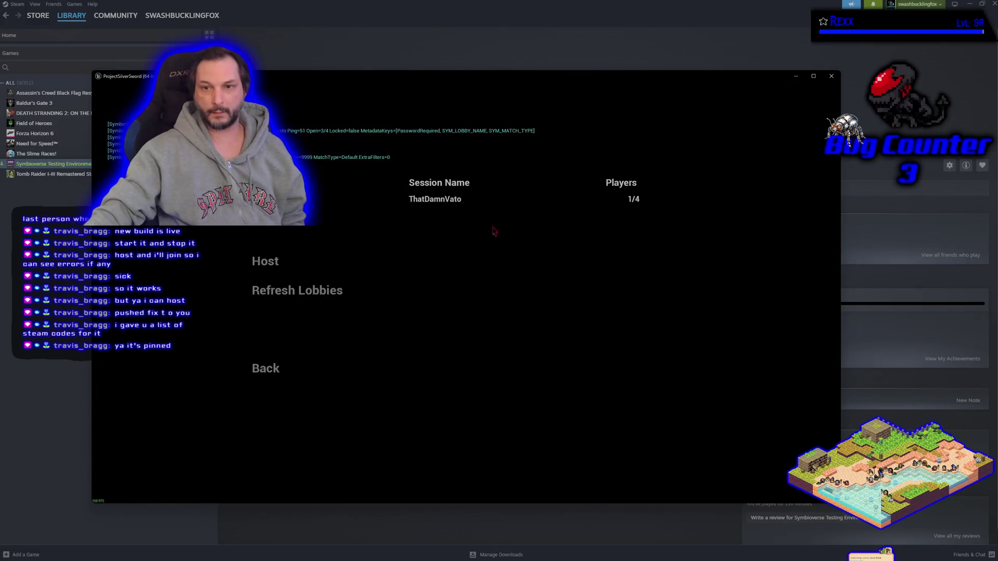
pyautogui.click(470, 204)
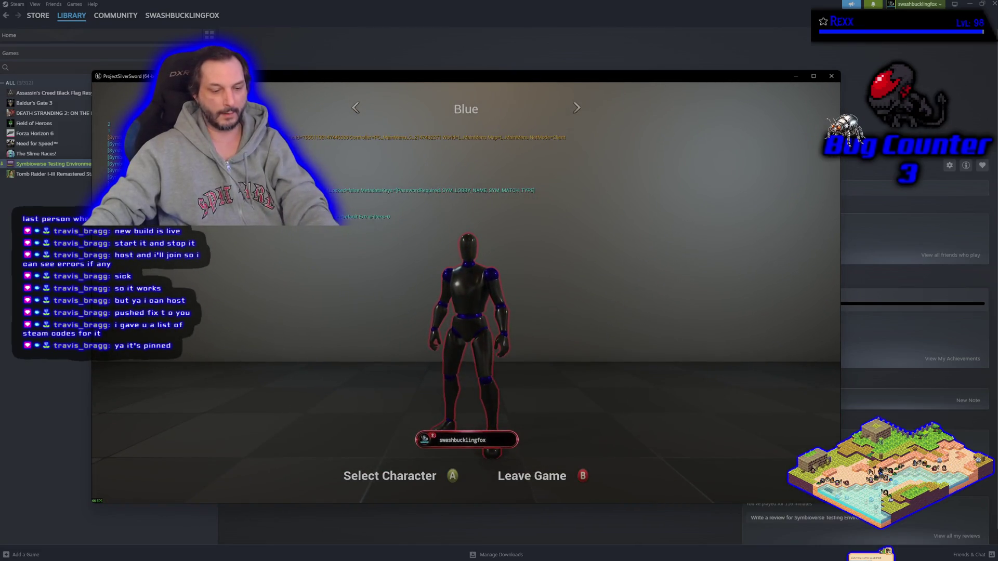
pyautogui.press('Right')
pyautogui.press('Right')
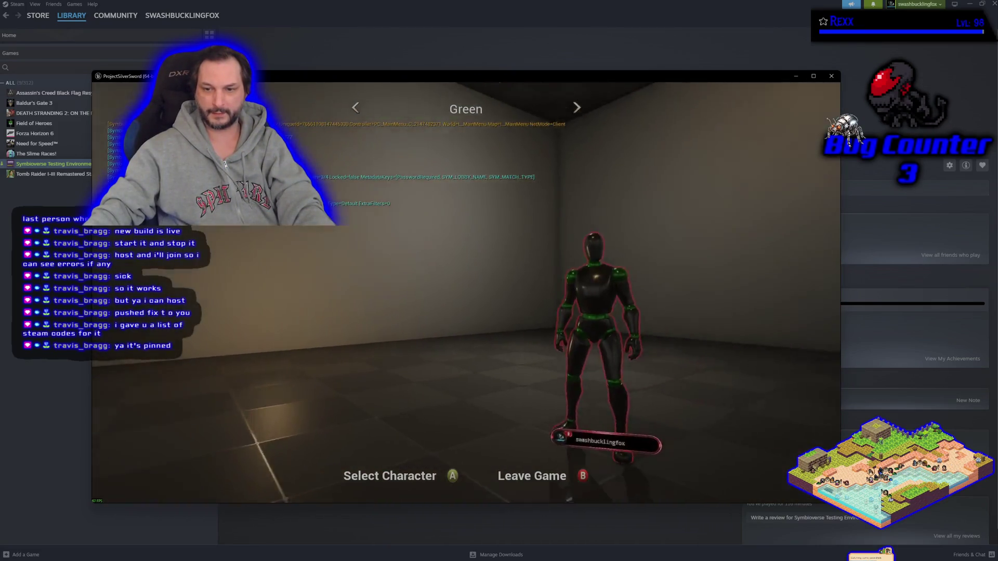
pyautogui.press('Right')
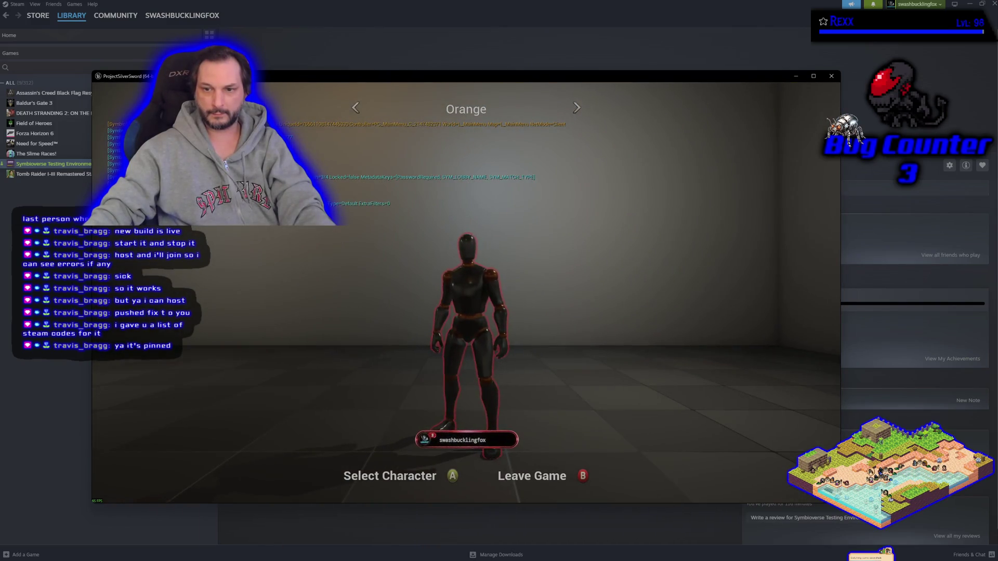
pyautogui.press('Right')
pyautogui.press('Right')
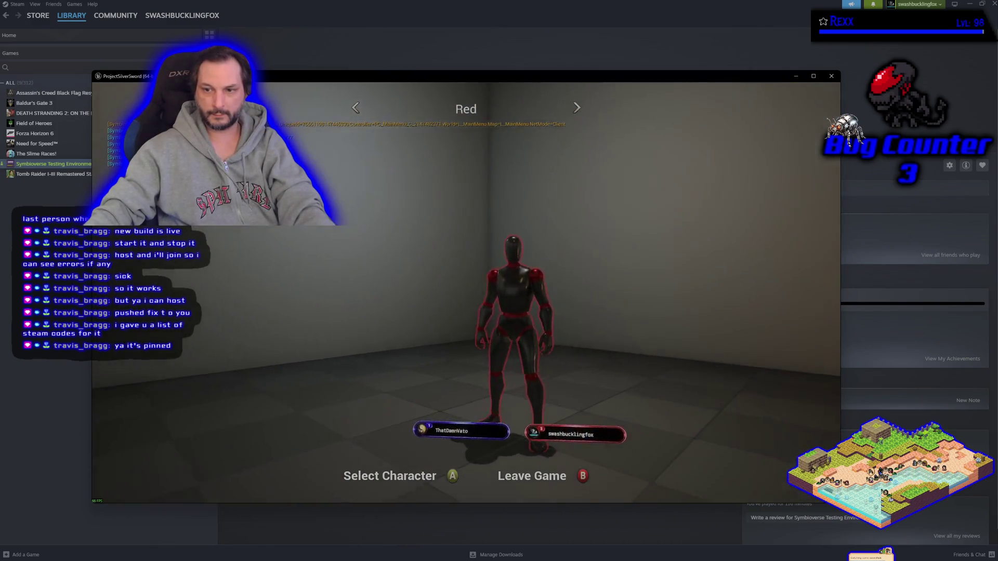
pyautogui.press('Right')
pyautogui.press('Return')
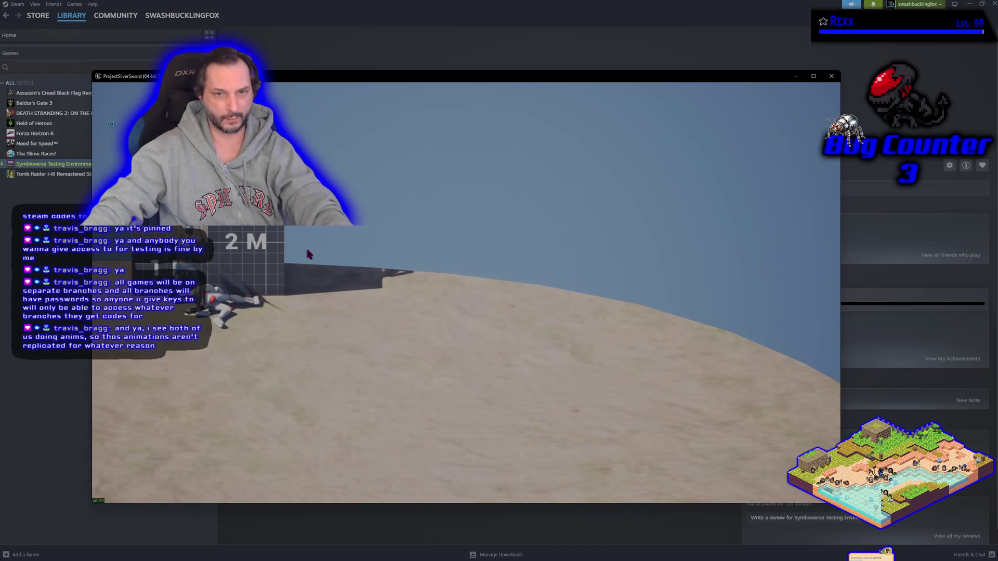
# Step: Quit the sandy-arena match with Alt+F4
pyautogui.hotkey('alt', 'F4')
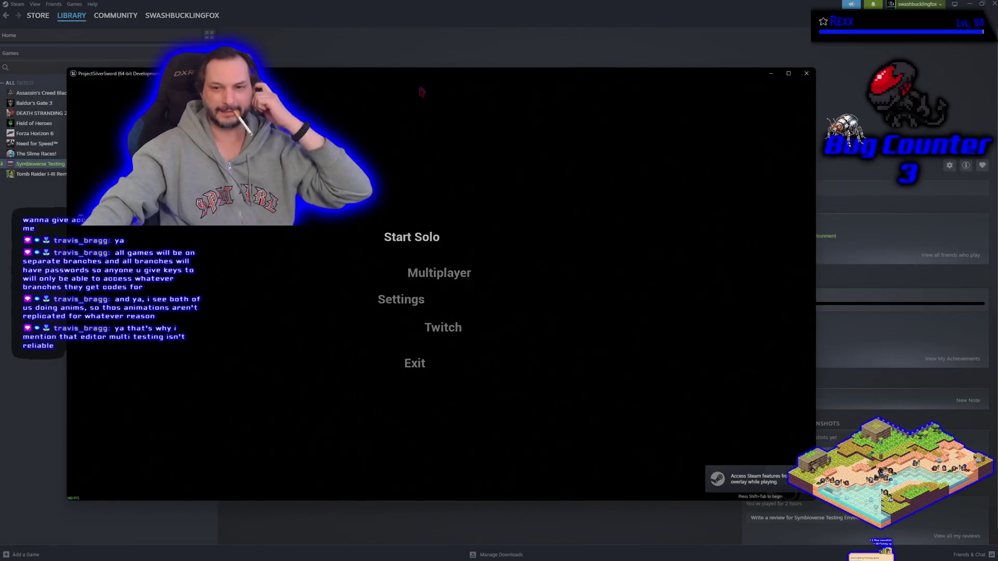
# Step: Join the other player's lobby from Multiplayer and confirm the Green character
pyautogui.click(432, 277)
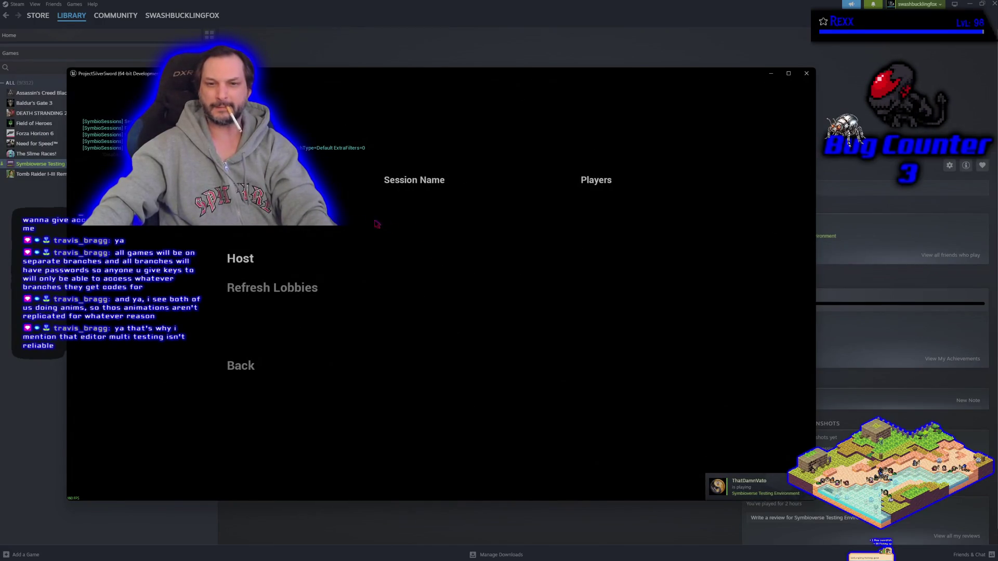
pyautogui.click(241, 260)
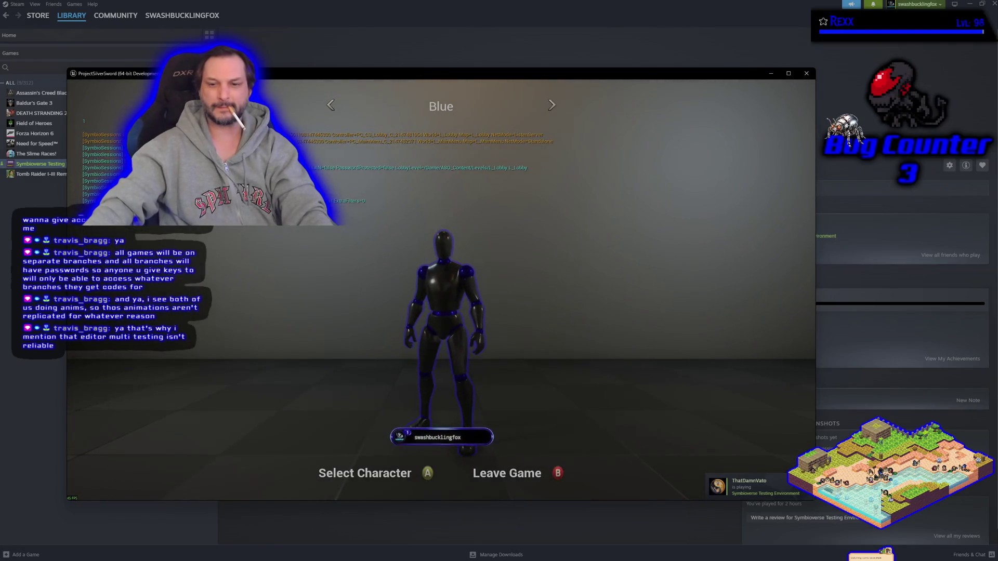
pyautogui.press('Right')
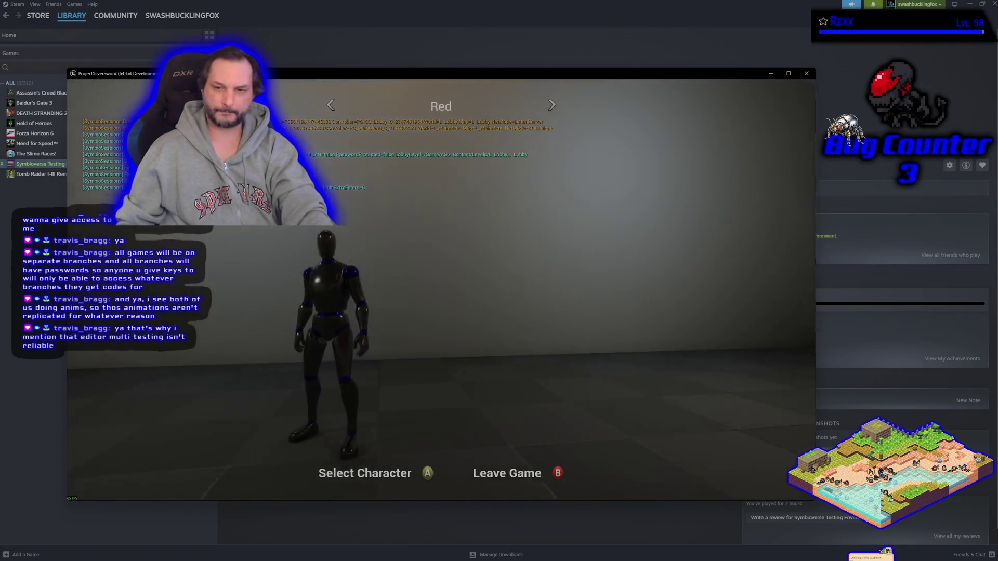
pyautogui.press('Right')
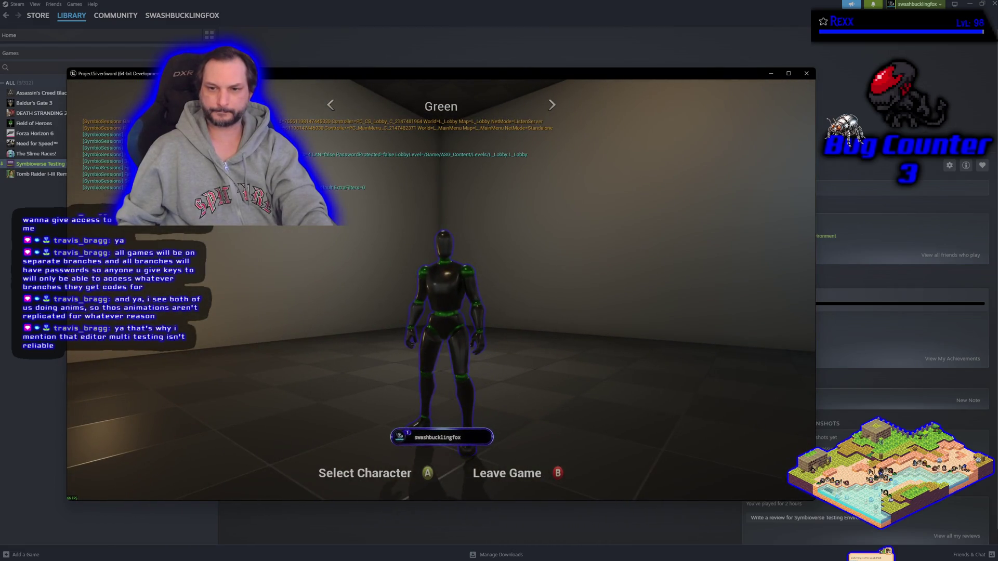
pyautogui.press('Return')
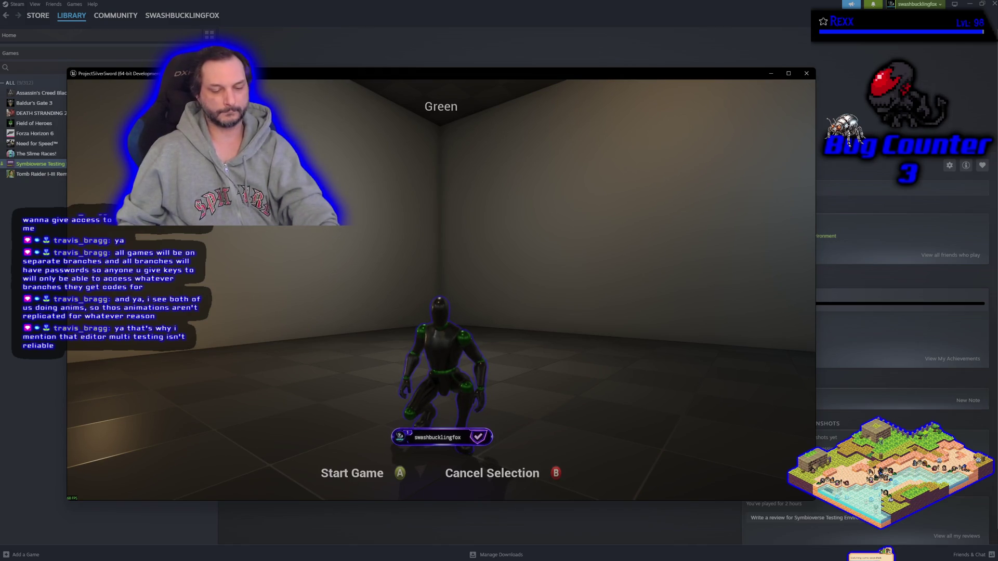
# Step: Cancel Green, cycle colours to Orange, and start the match
pyautogui.press('Escape')
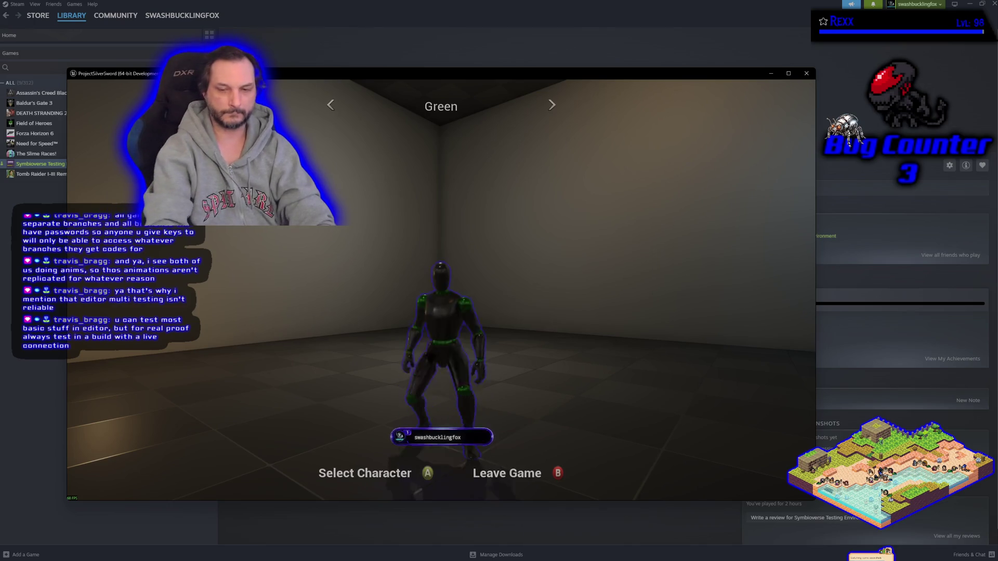
pyautogui.press('Right')
pyautogui.press('Right')
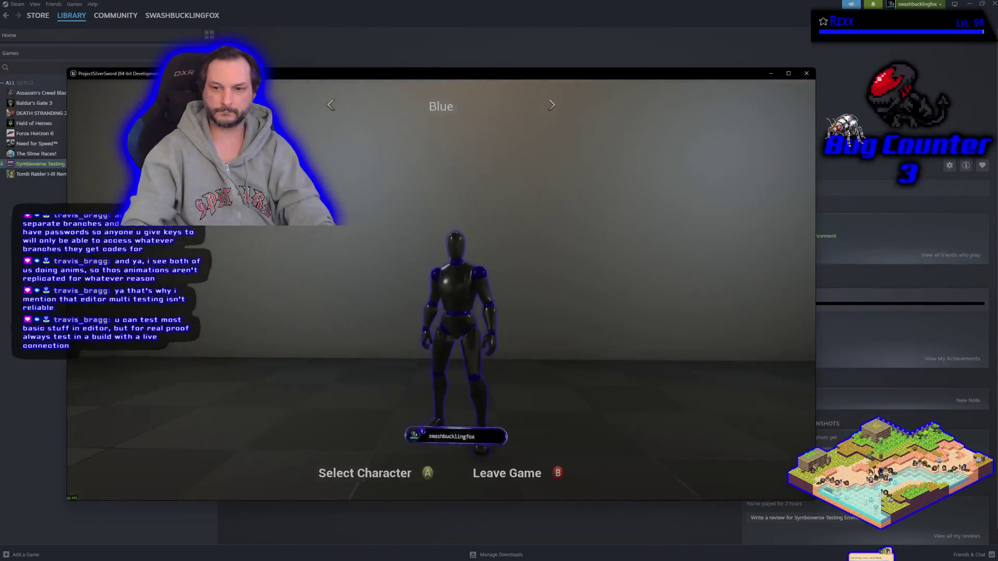
pyautogui.press('Right')
pyautogui.press('Right')
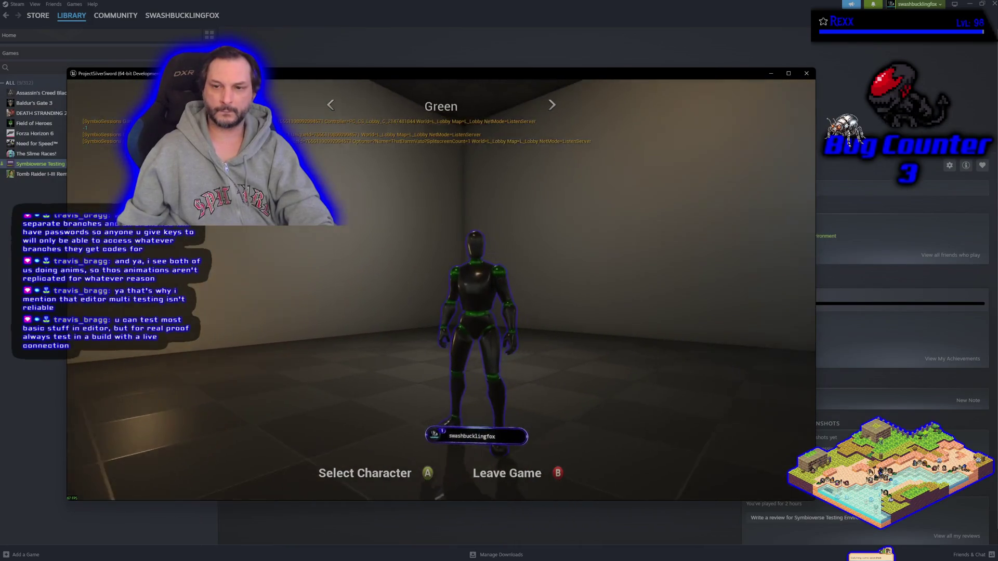
pyautogui.press('Right')
pyautogui.press('Right')
pyautogui.press('Right')
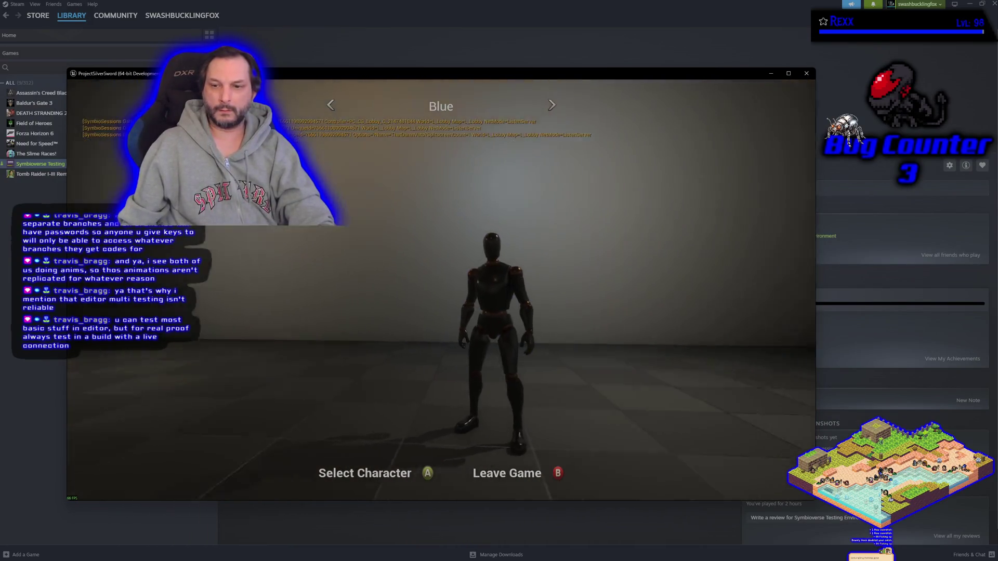
pyautogui.press('Right')
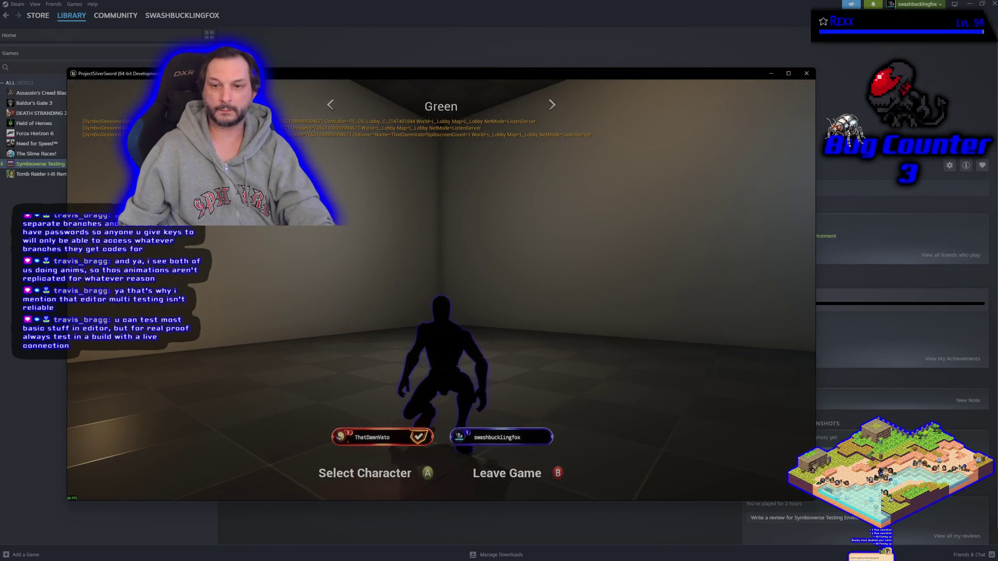
pyautogui.press('Right')
pyautogui.press('Right')
pyautogui.press('Right')
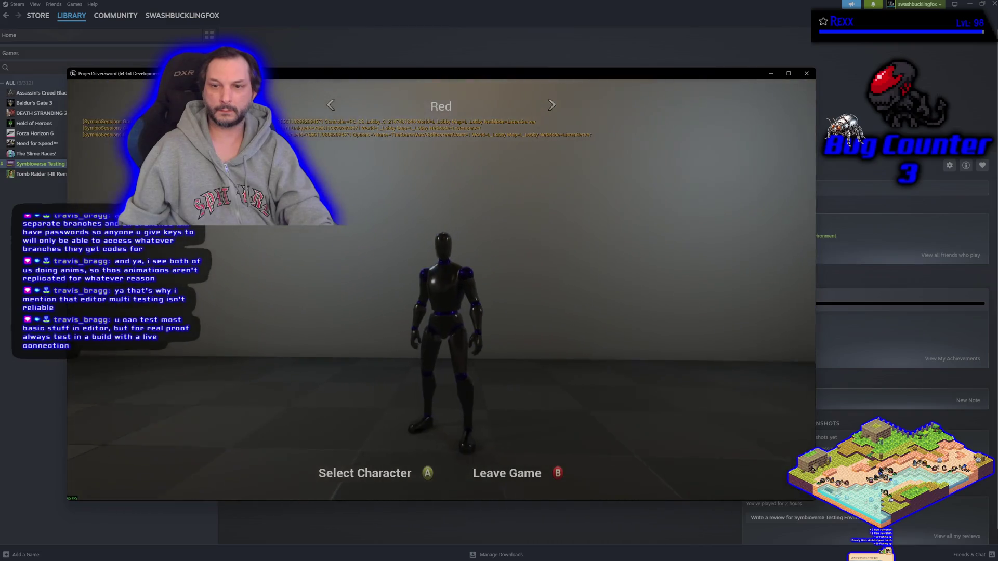
pyautogui.press('Right')
pyautogui.press('Right')
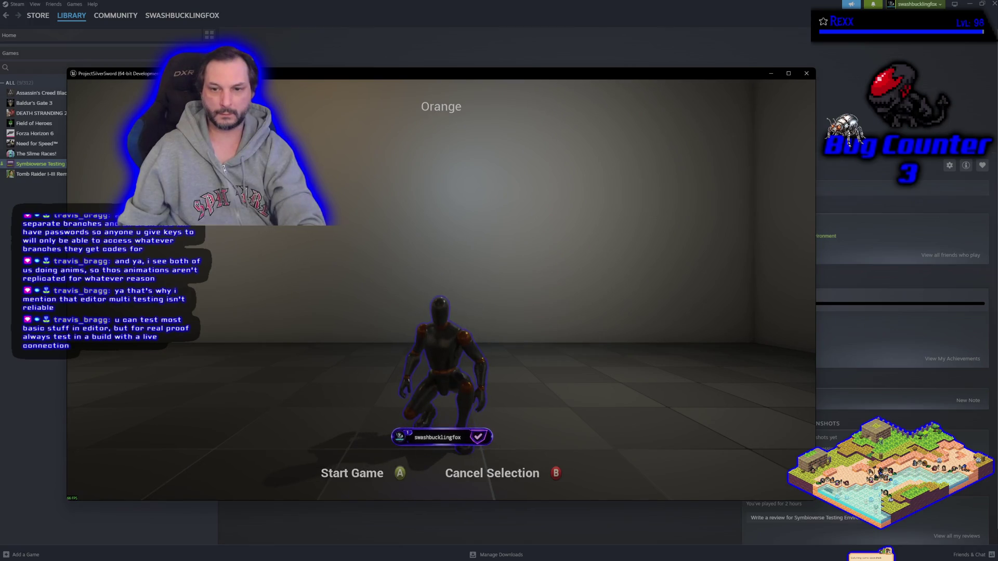
pyautogui.press('Return')
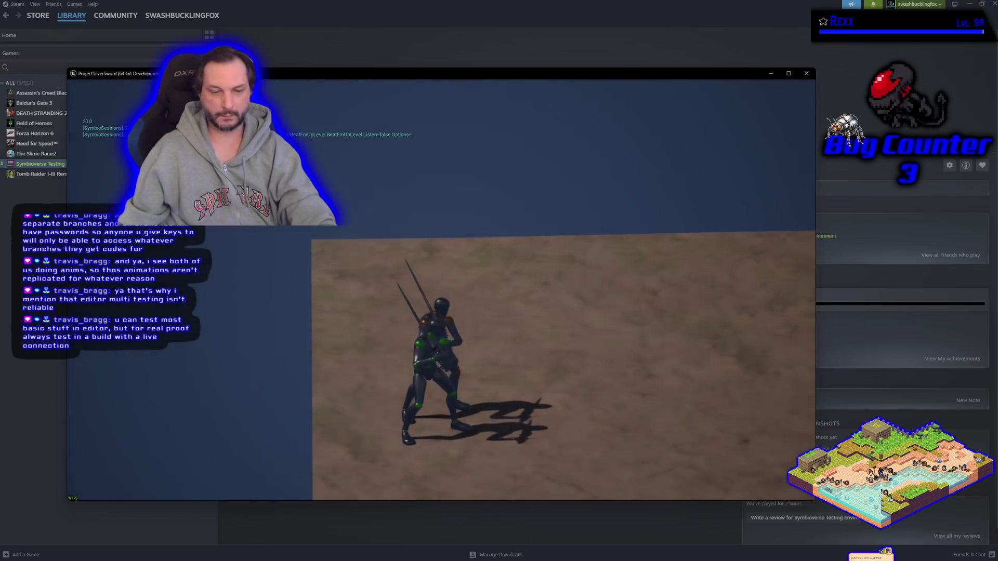
# Step: Run the character around the arena toward the 1M and 2M blocks, then quit with Alt+F4
pyautogui.press('w')
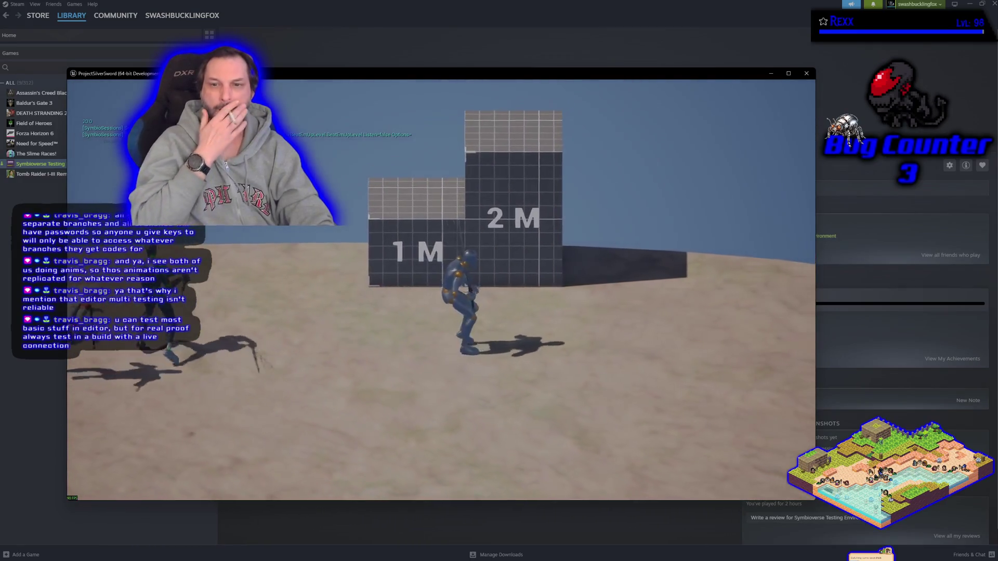
pyautogui.press('w')
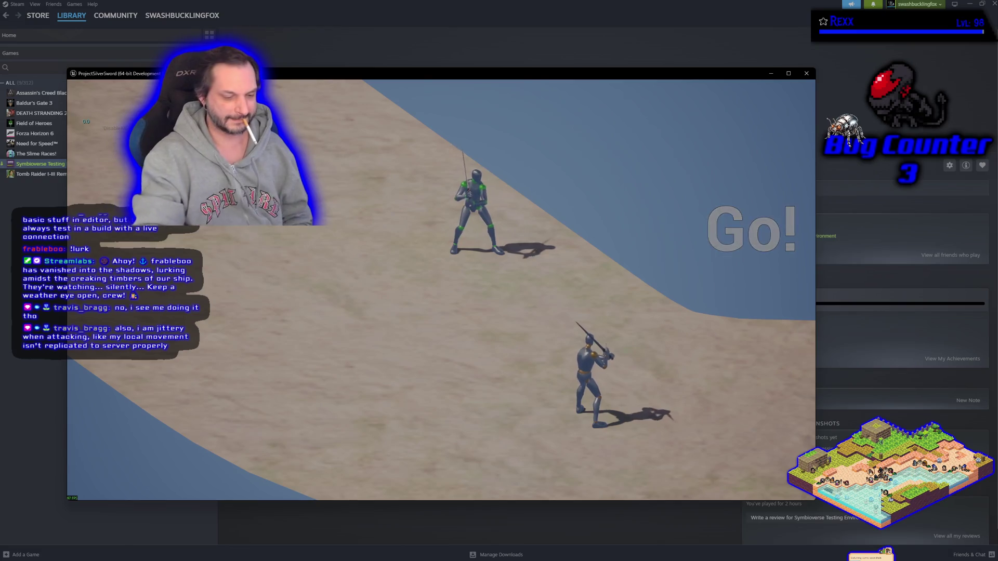
pyautogui.hotkey('alt', 'F4')
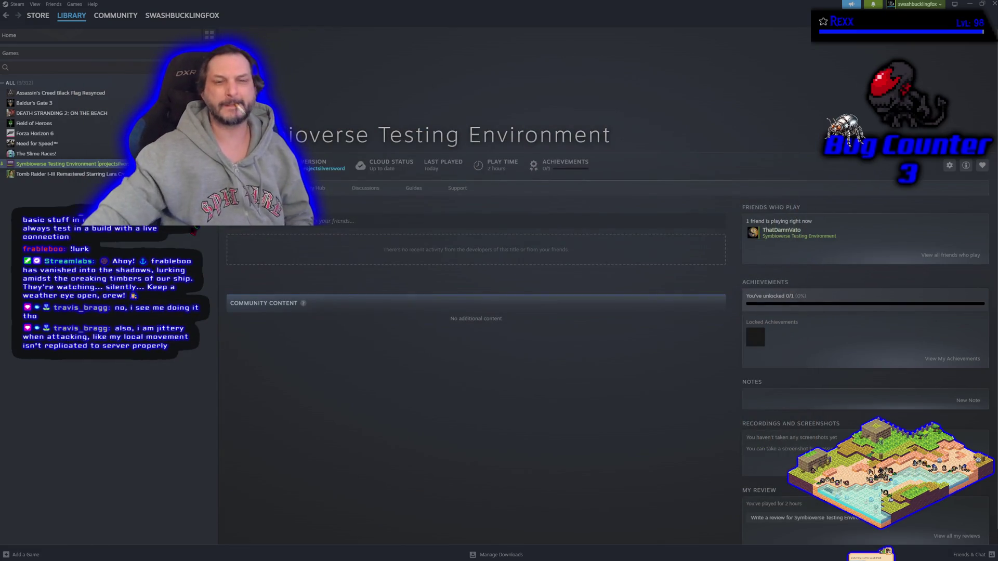